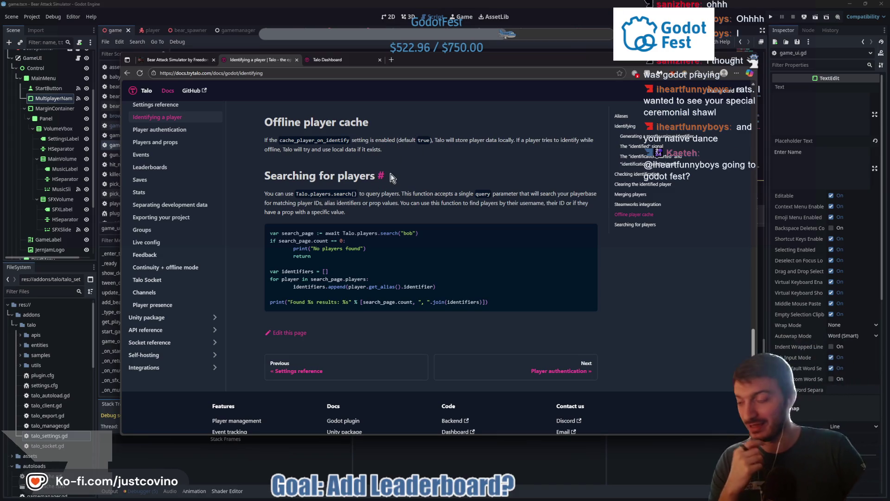
Go on to the Player authentication docs page, then switch back to the Godot editor showing game_ui.gd.
scroll(474, 157, down, 1)
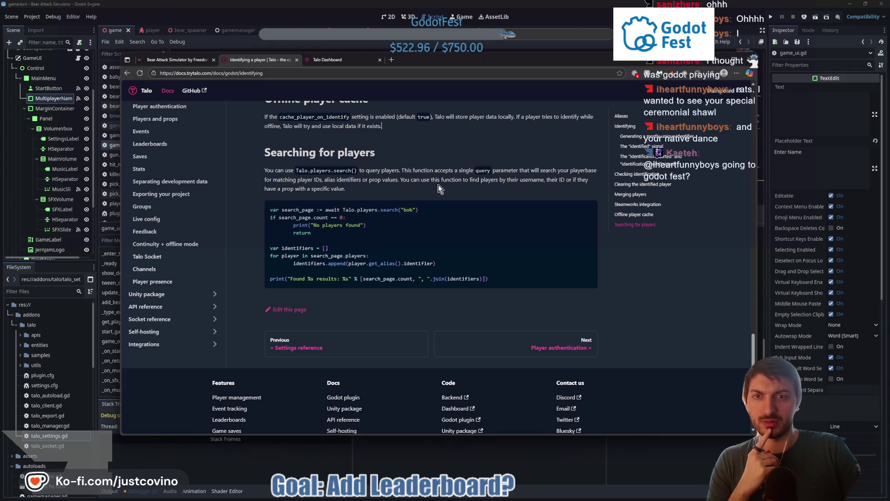
scroll(533, 242, down, 1)
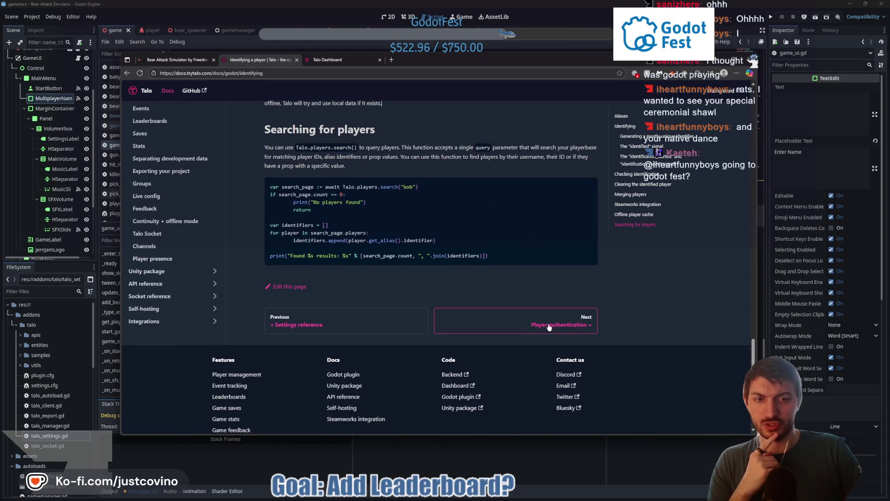
click(547, 325)
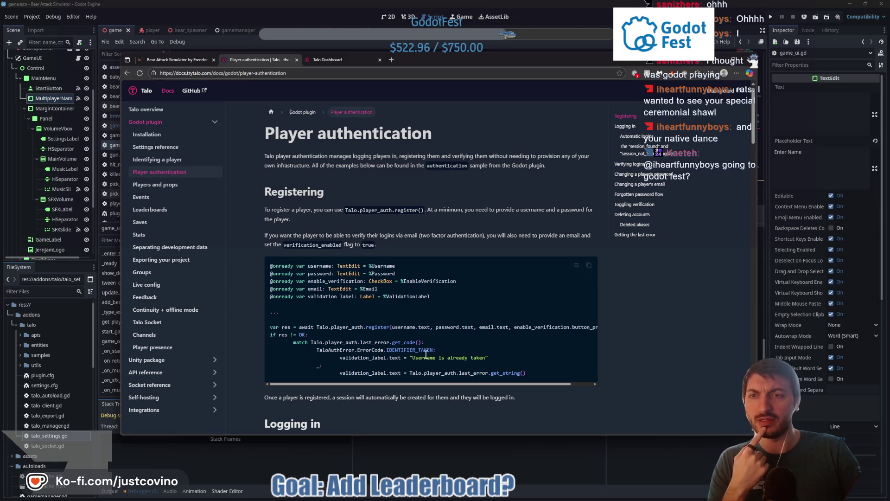
click(420, 464)
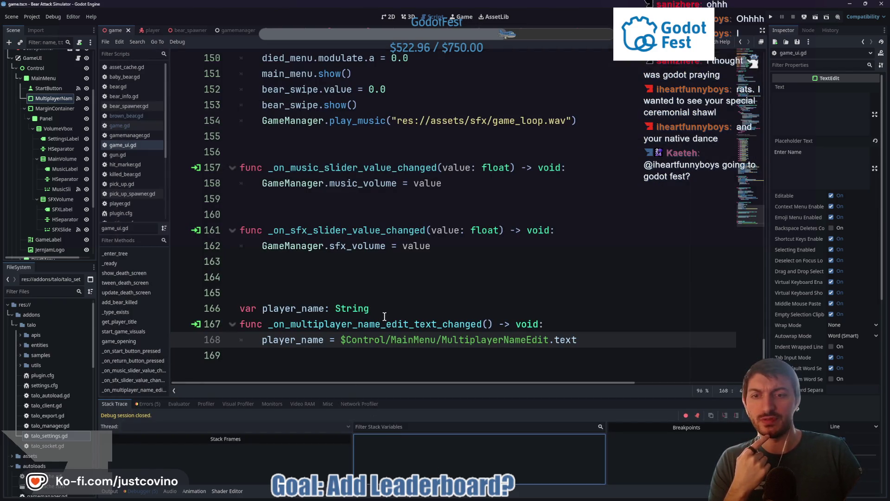
Jump from the Talo.players.identify call on line 137 to identify's definition in players_api.gd.
scroll(382, 257, up, 10)
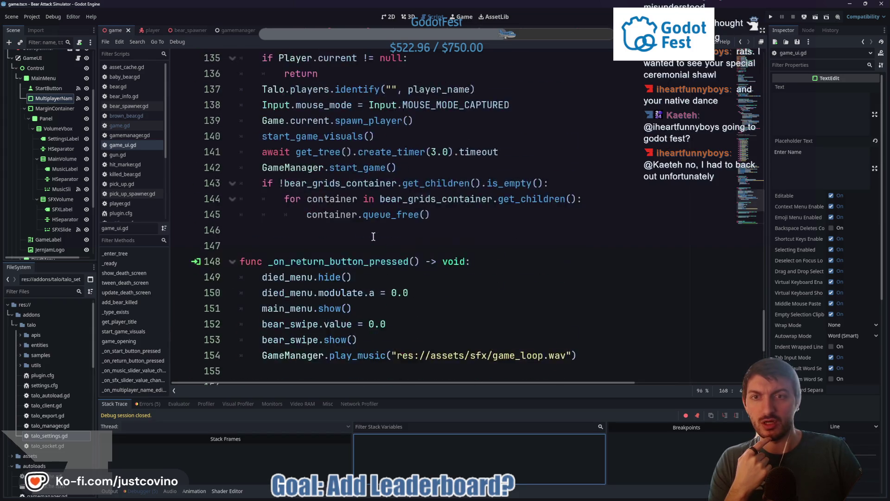
scroll(383, 258, down, 3)
click(391, 230)
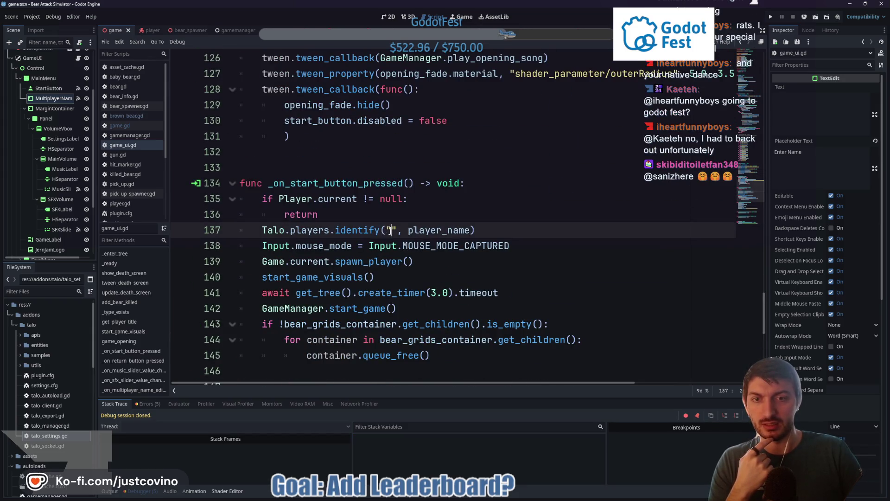
ctrl+click(356, 229)
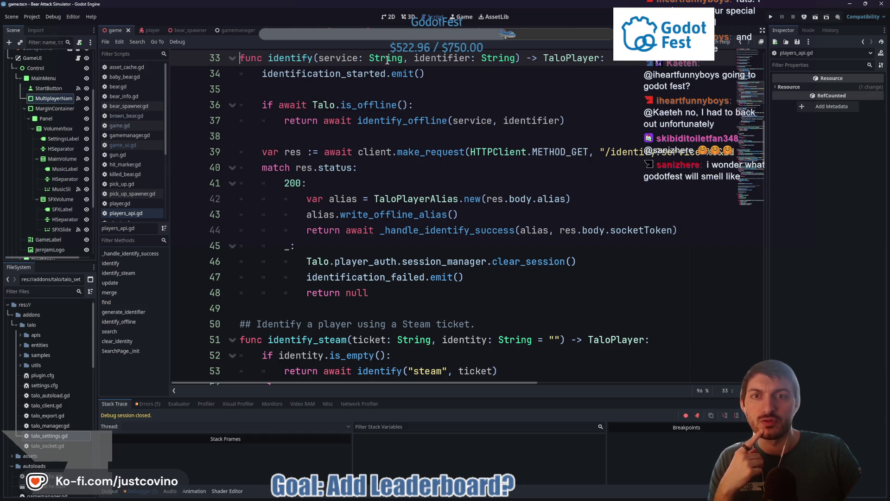
double_click(344, 59)
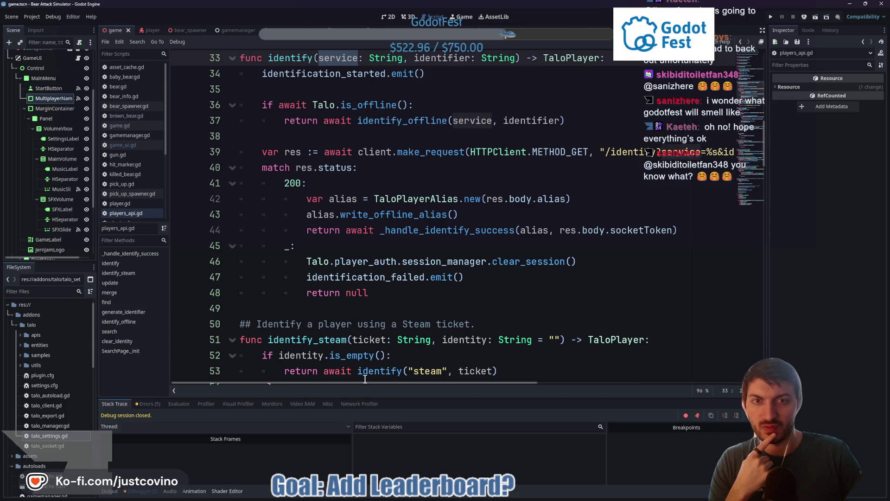
mouse_move(352, 382)
mouse_down()
mouse_move(509, 392)
mouse_move(354, 396)
mouse_move(341, 381)
mouse_up()
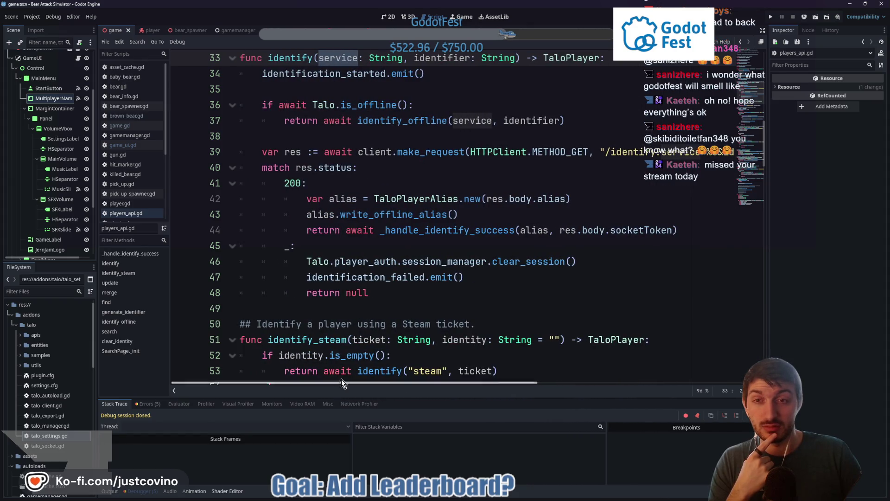
scroll(367, 288, down, 2)
scroll(400, 278, down, 1)
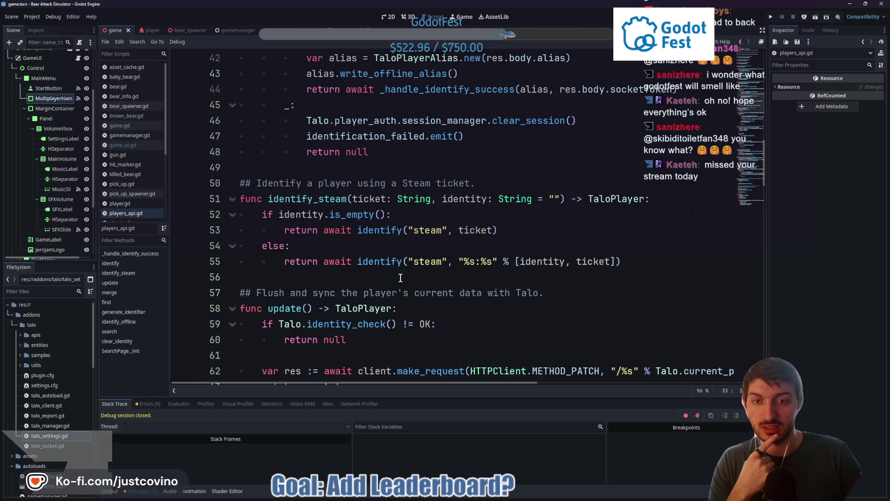
scroll(425, 226, down, 4)
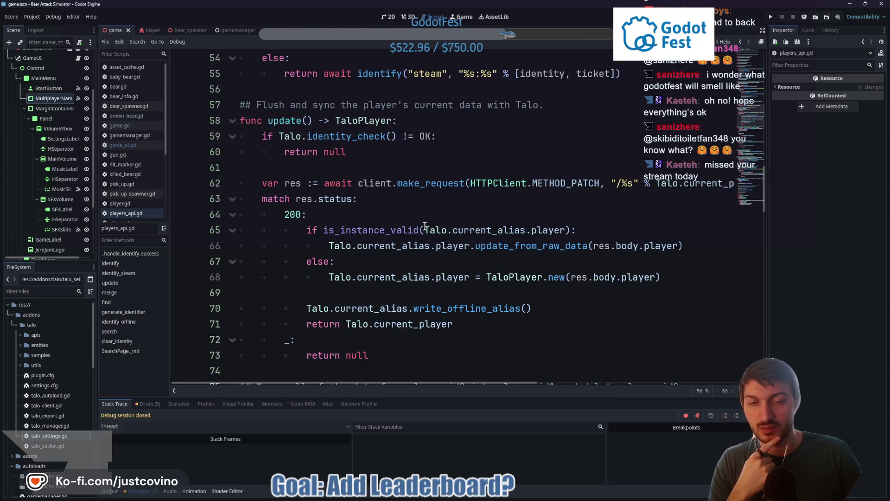
scroll(424, 225, down, 7)
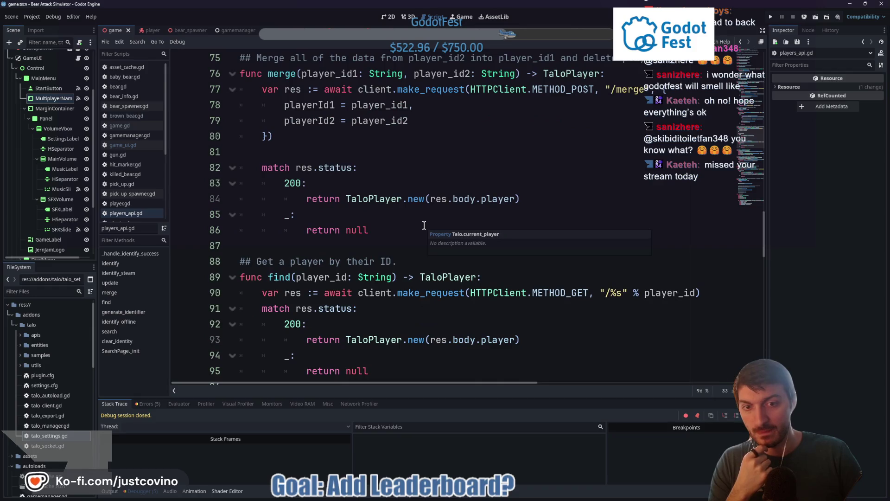
scroll(425, 226, down, 5)
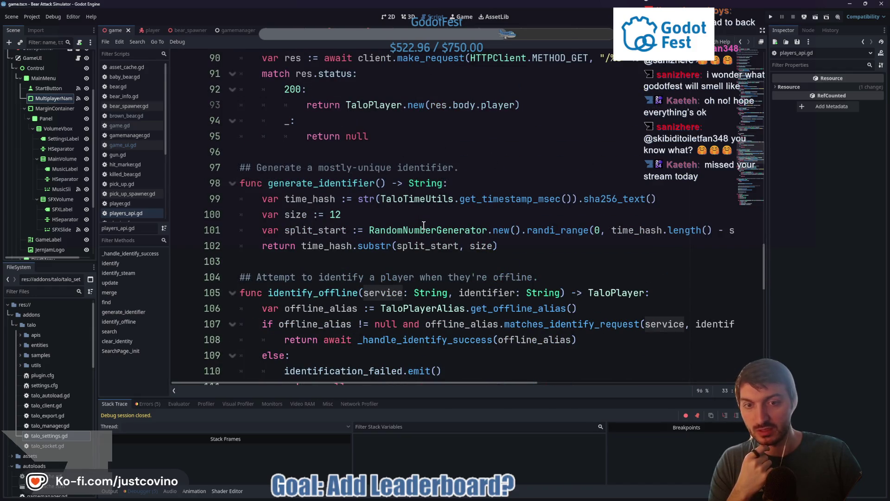
scroll(421, 225, down, 1)
scroll(411, 330, down, 2)
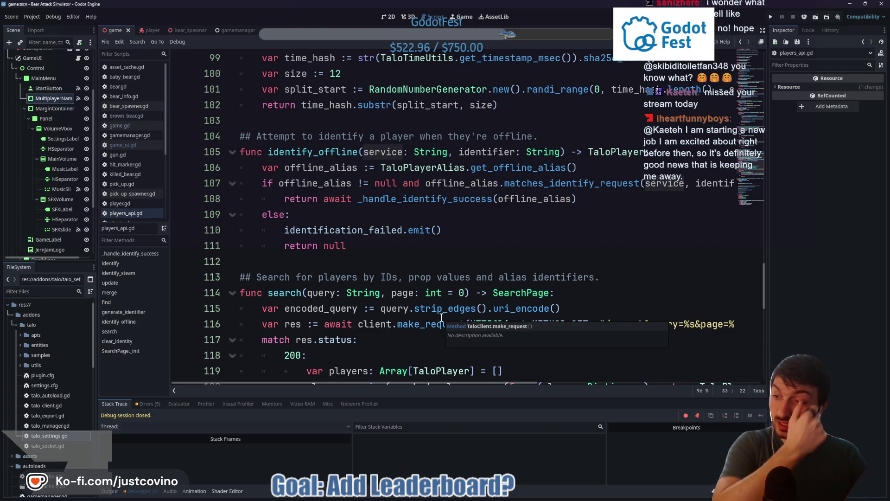
mouse_move(411, 383)
mouse_down()
mouse_move(577, 380)
mouse_move(407, 386)
mouse_up()
scroll(401, 325, down, 4)
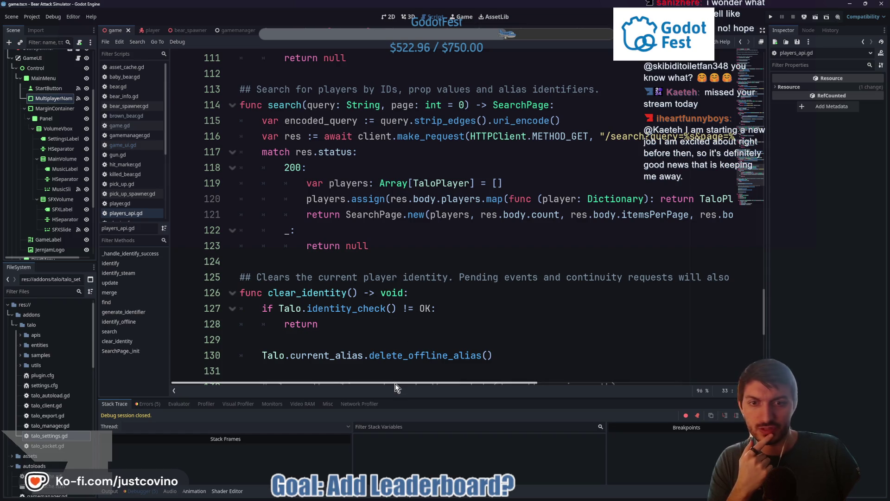
mouse_move(396, 383)
mouse_down()
mouse_move(512, 382)
mouse_move(408, 383)
mouse_up()
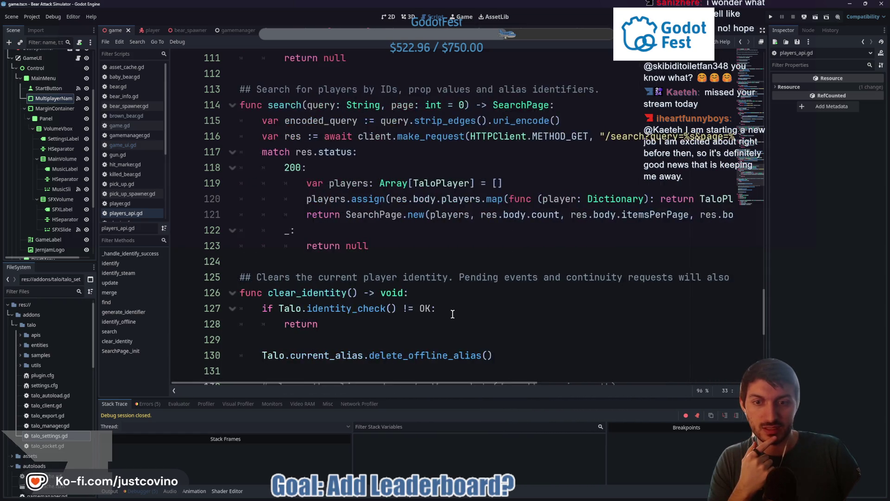
scroll(454, 311, down, 7)
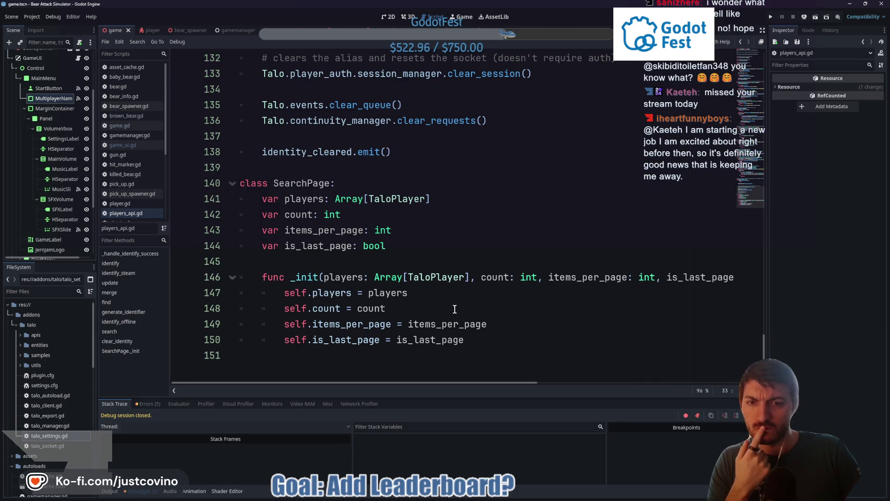
Open the Talo addon's plugin.cfg, settings.cfg and talo_autoload.gd files in turn.
double_click(53, 378)
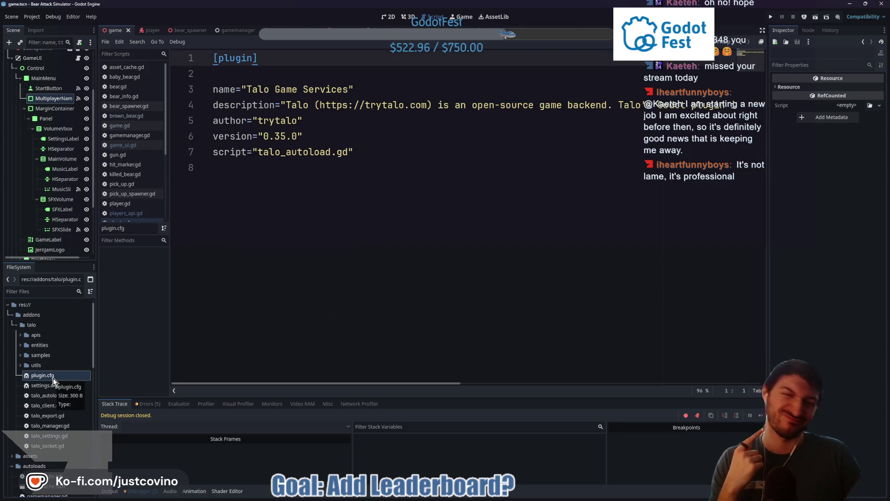
double_click(58, 385)
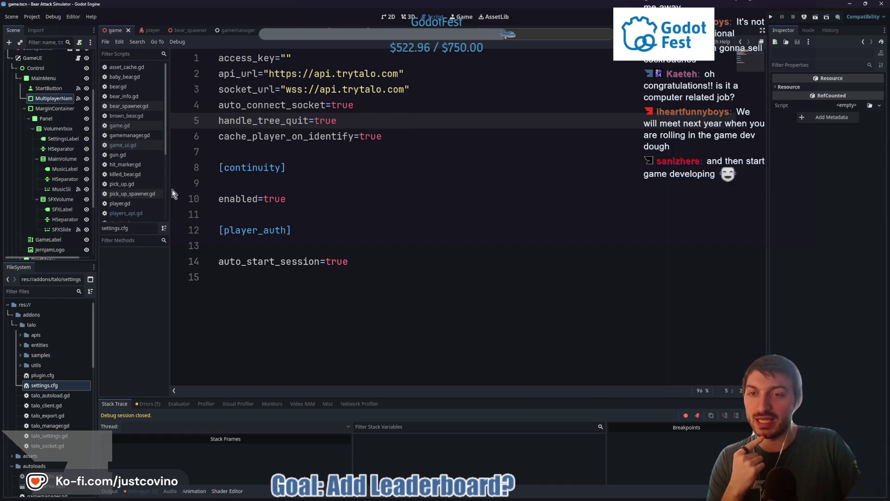
double_click(51, 399)
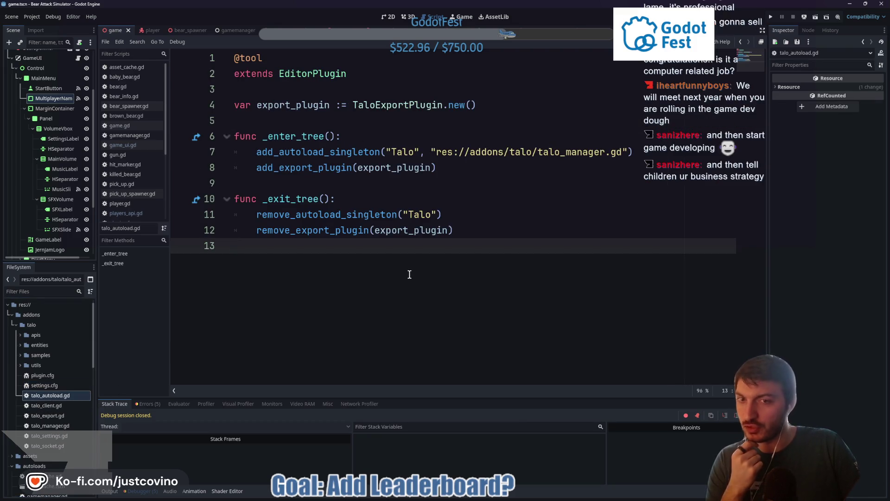
Highlight TaloExportPlugin and add_export_plugin in talo_autoload.gd, then open talo_client.gd.
click(334, 155)
click(394, 105)
double_click(395, 104)
double_click(348, 168)
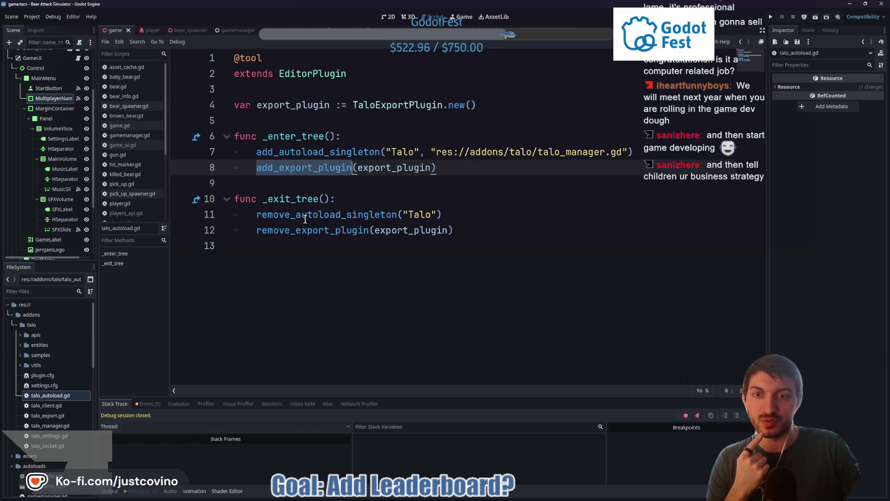
mouse_move(454, 231)
mouse_down()
mouse_move(299, 56)
mouse_move(459, 232)
mouse_move(258, 105)
mouse_move(516, 226)
mouse_up()
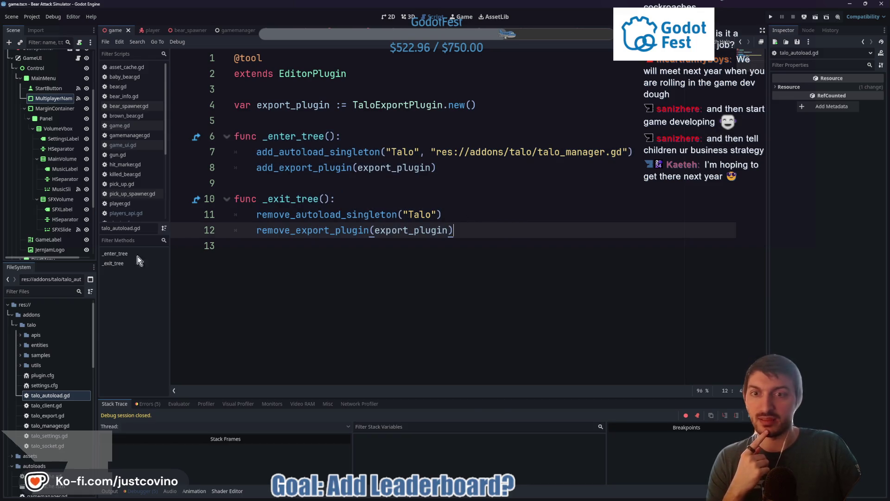
double_click(55, 406)
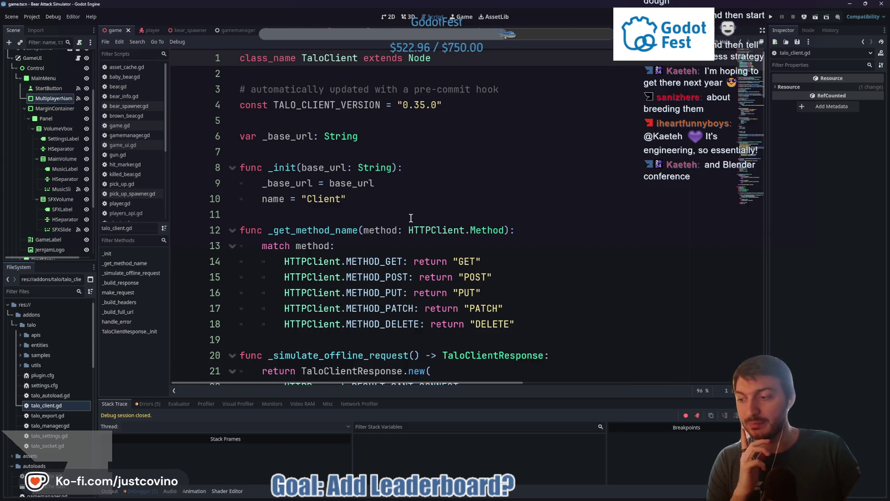
Scroll through talo_client.gd's request code, marking lines 31 and 43.
scroll(413, 218, down, 3)
scroll(399, 237, down, 1)
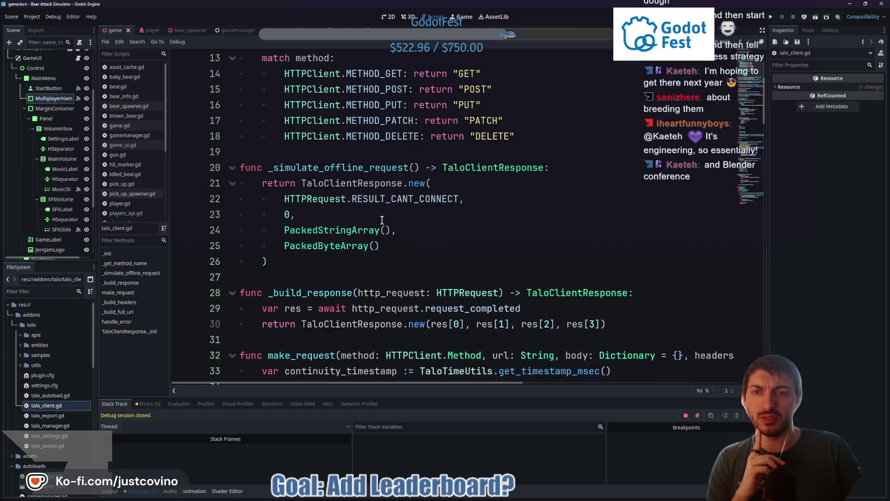
scroll(382, 220, down, 3)
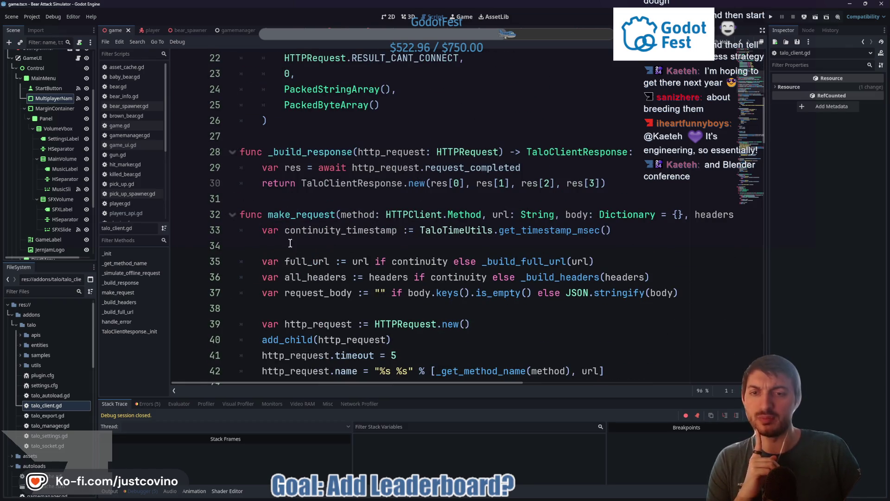
click(310, 199)
scroll(310, 199, down, 2)
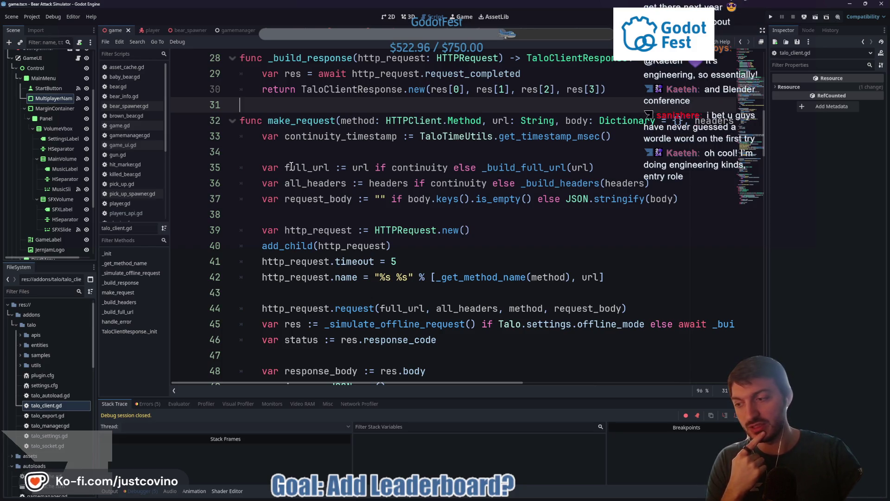
scroll(339, 205, down, 2)
click(335, 205)
Jump to the make_request method and expand the addons/talo/apis folder.
scroll(329, 202, down, 1)
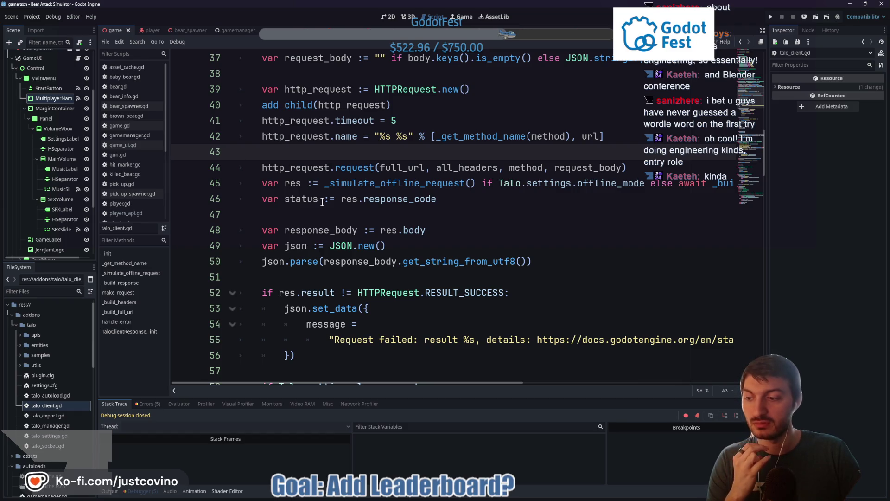
scroll(322, 203, down, 2)
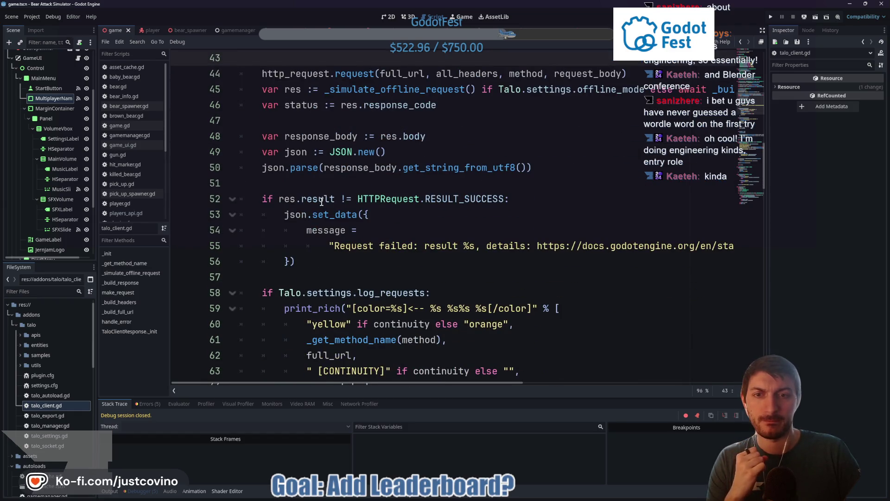
scroll(322, 202, down, 2)
scroll(318, 201, down, 3)
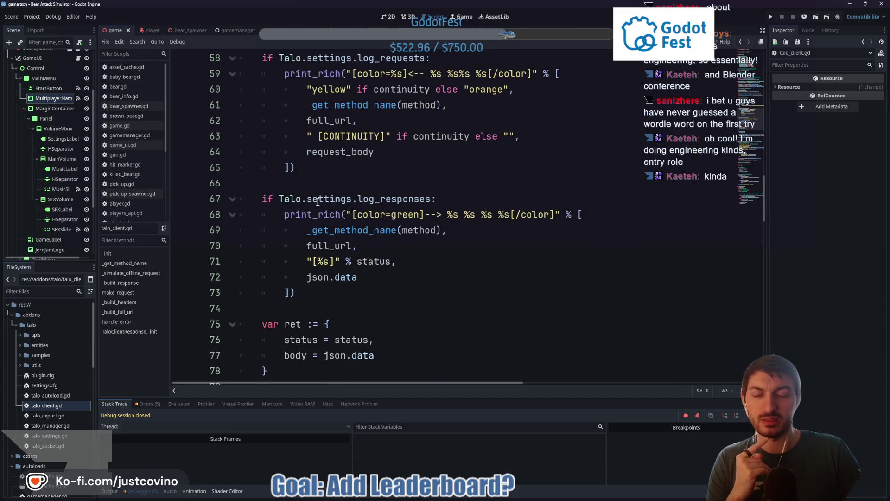
scroll(317, 201, down, 7)
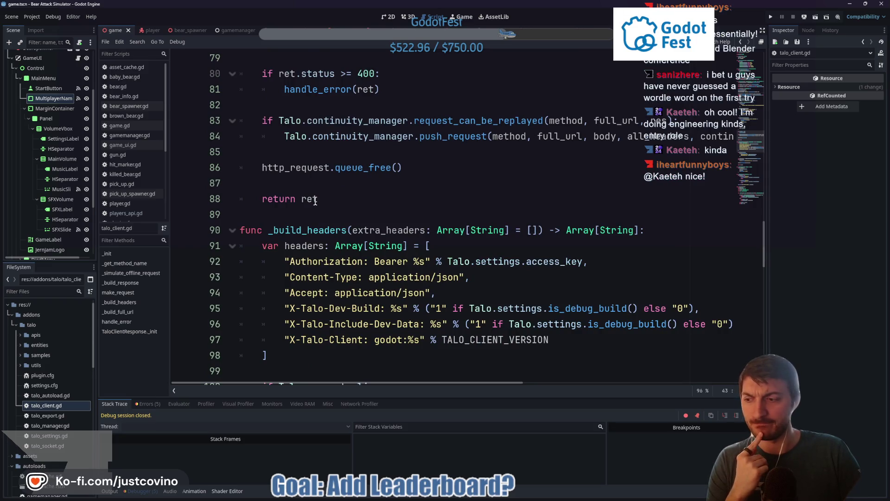
scroll(315, 201, down, 2)
scroll(315, 201, down, 8)
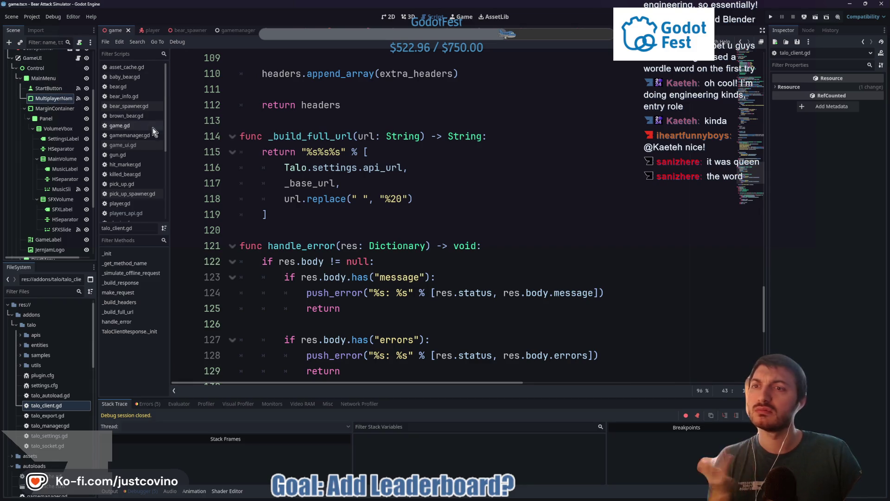
click(118, 292)
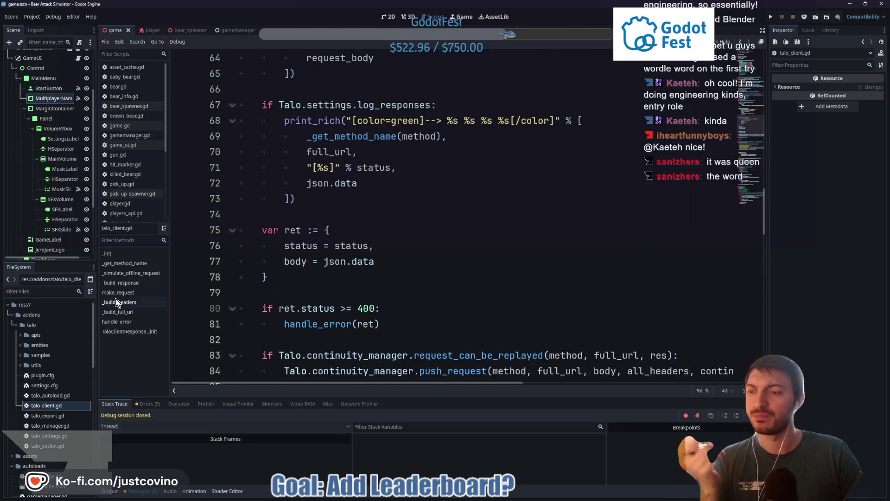
click(19, 337)
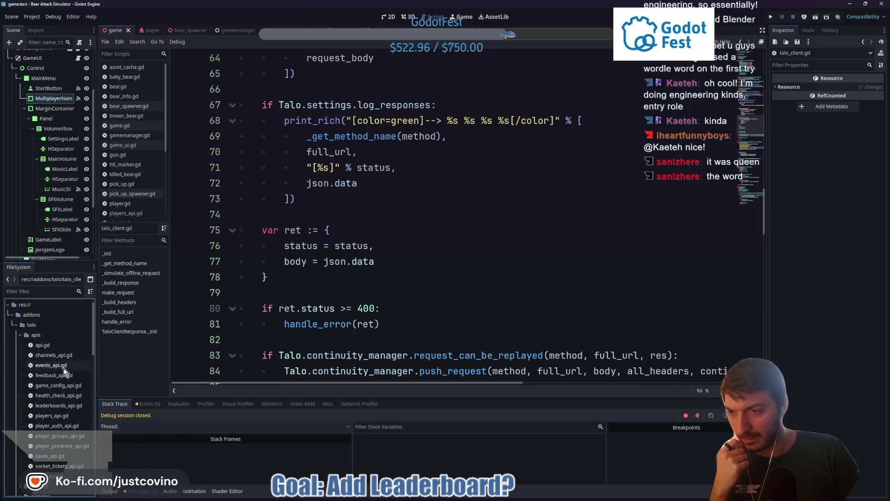
In leaderboards_api.gd, remove the stray 3 and select the leaderboards tutorial URL on line 6.
double_click(58, 407)
text(3)
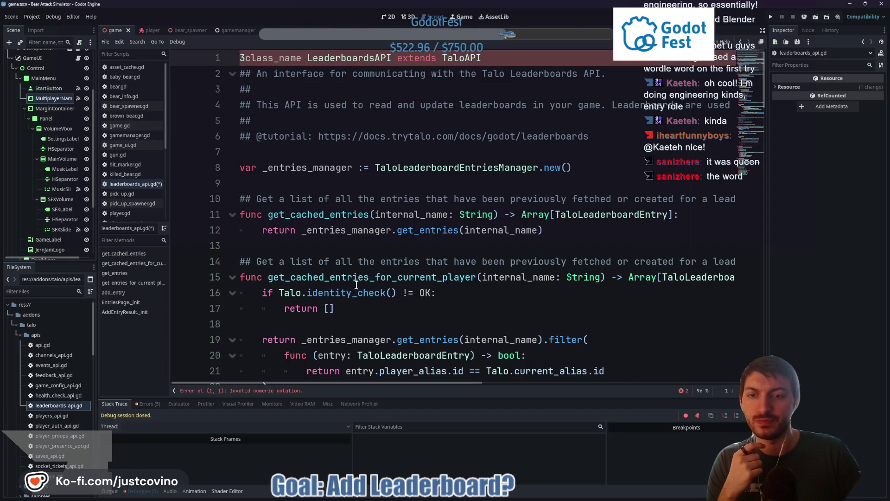
key(BackSpace)
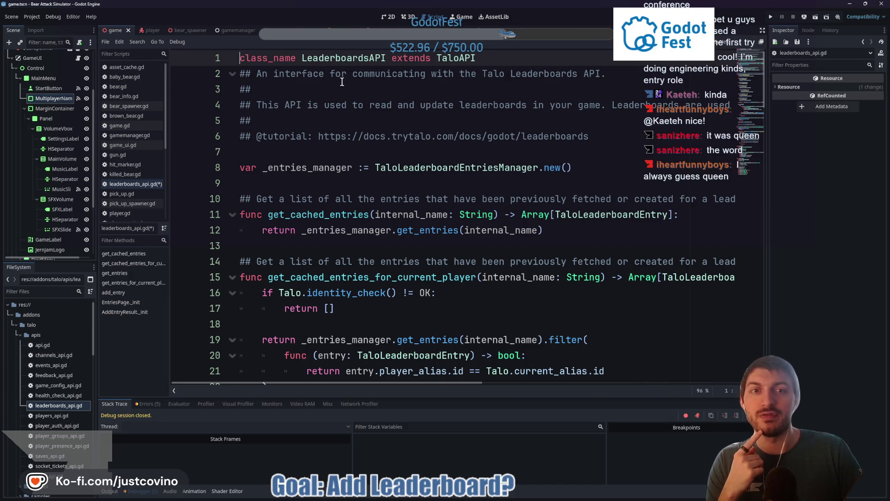
drag(308, 106, 568, 107)
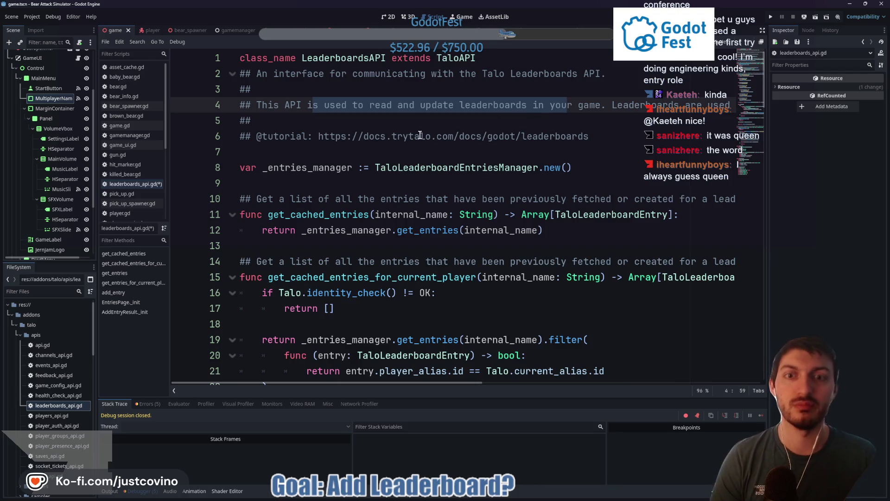
drag(589, 140, 316, 141)
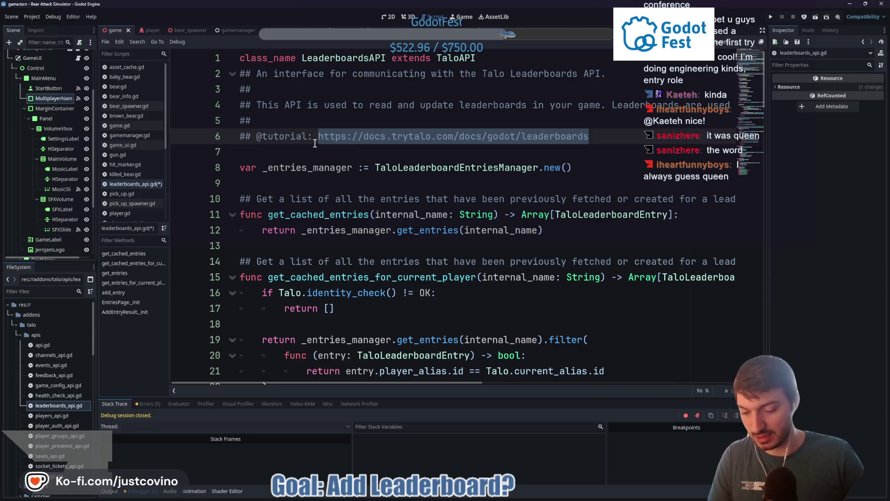
Bring the browser to the front and open a new blank tab.
mouse_move(495, 497)
click(492, 453)
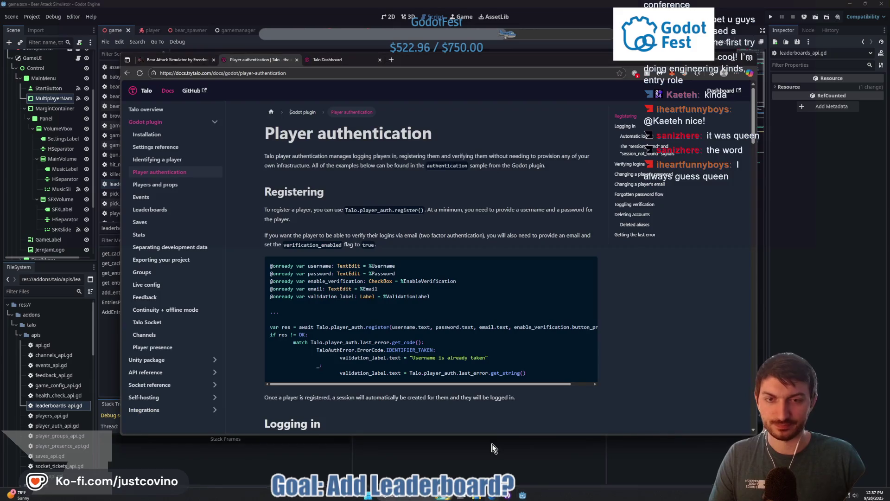
click(343, 62)
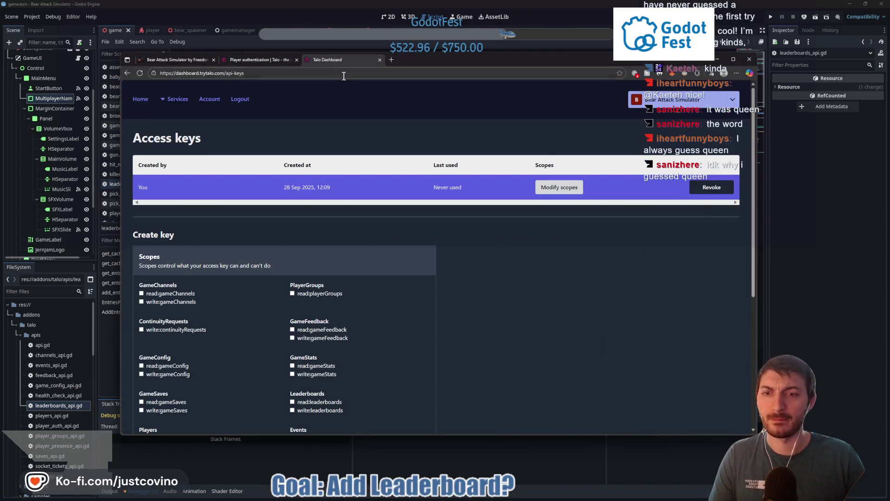
click(392, 61)
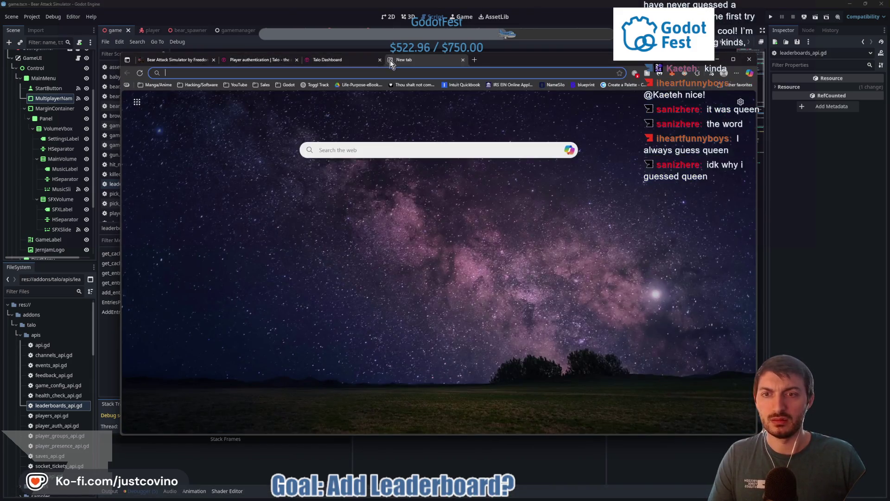
Close the Talo Dashboard tab and load docs.trytalo.com/docs/godot/leaderboards.
click(379, 60)
text(docs.trytalo.com/docs/godot/leaderboards)
key(Return)
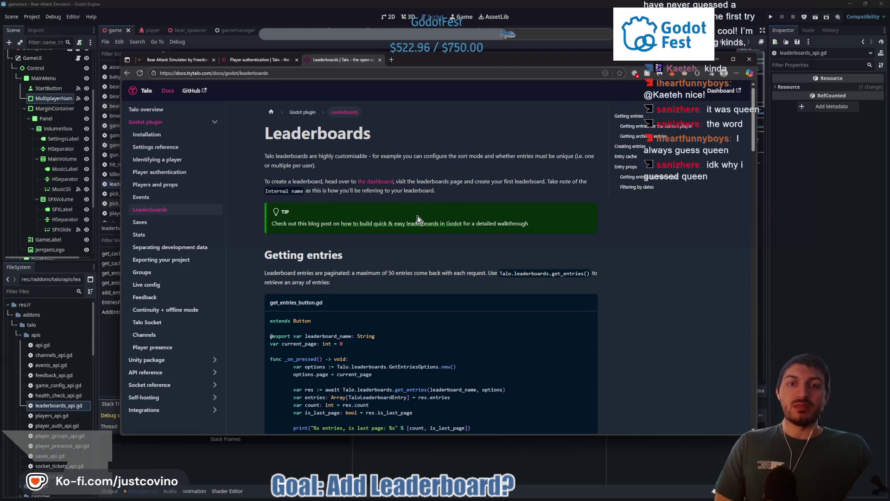
Read down the leaderboards page's entry examples to the Entry cache and Entry props sections.
scroll(414, 184, down, 2)
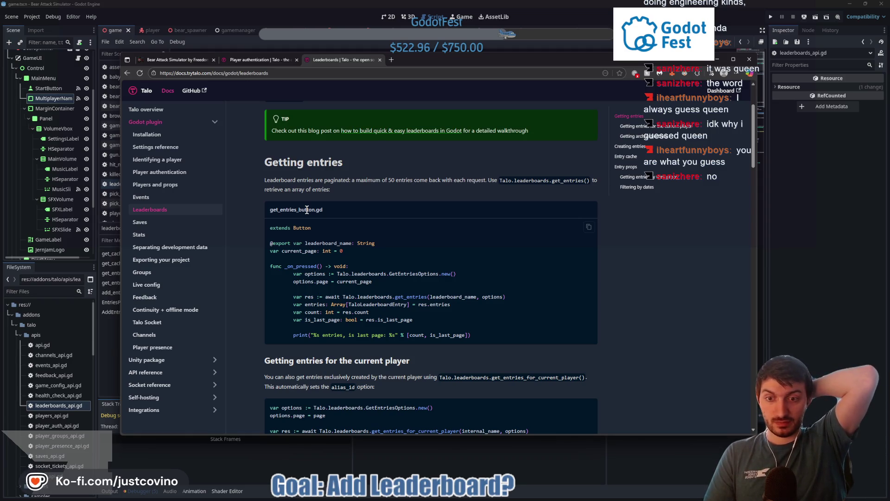
scroll(405, 212, down, 10)
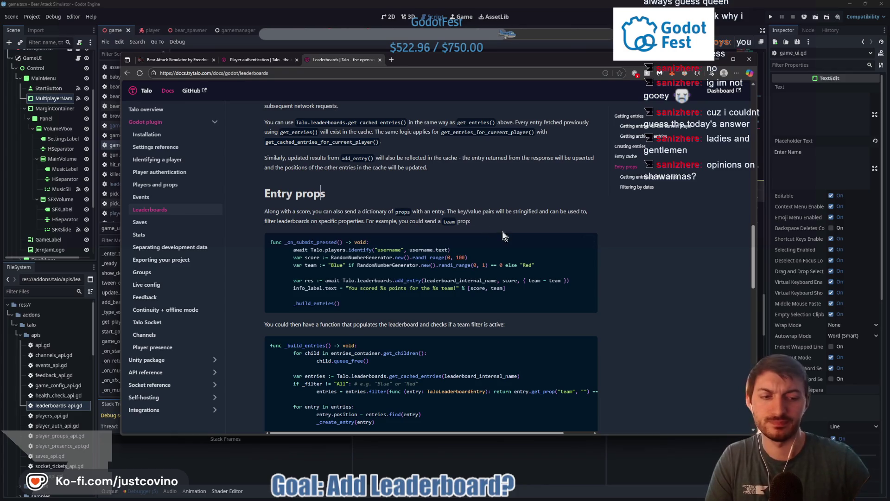
scroll(506, 237, down, 4)
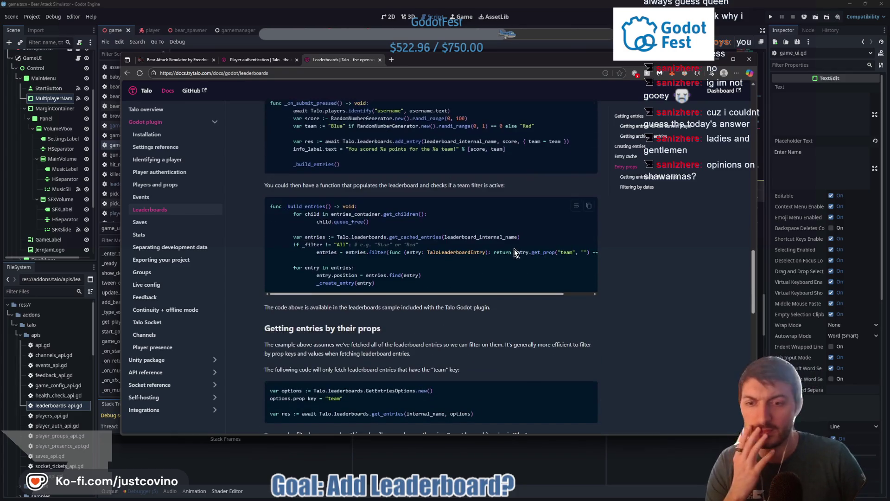
scroll(512, 256, down, 1)
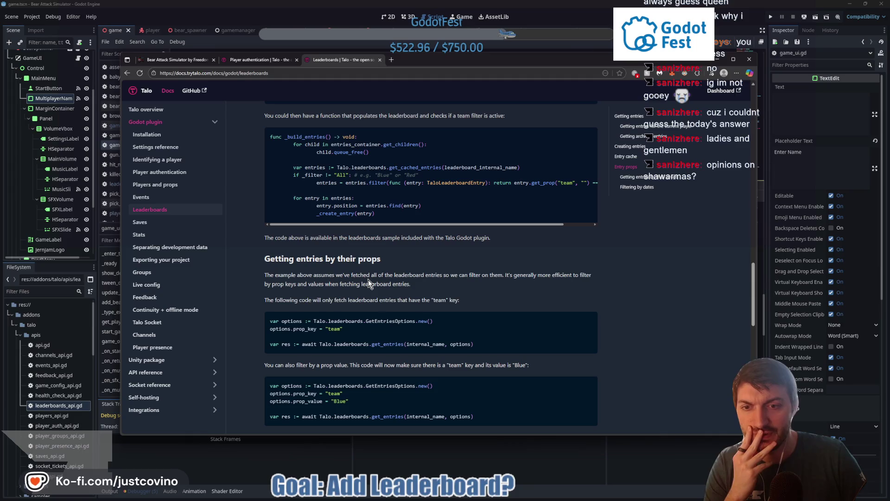
scroll(400, 301, down, 2)
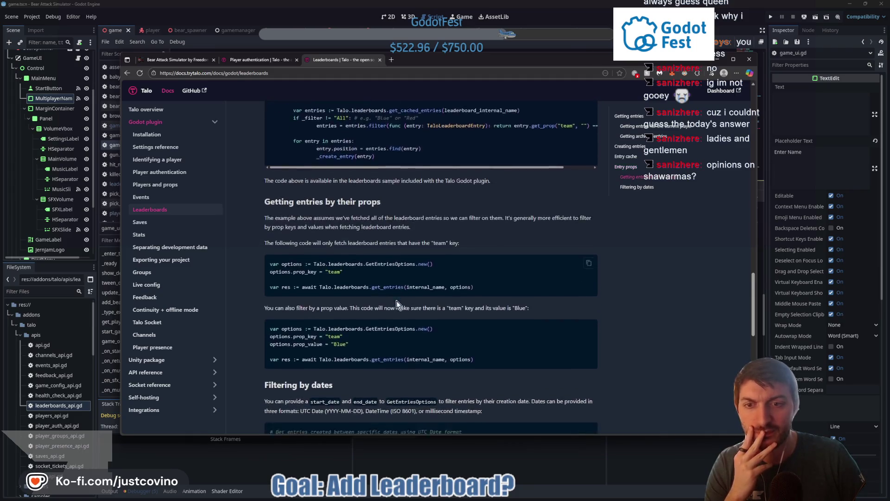
scroll(386, 299, down, 3)
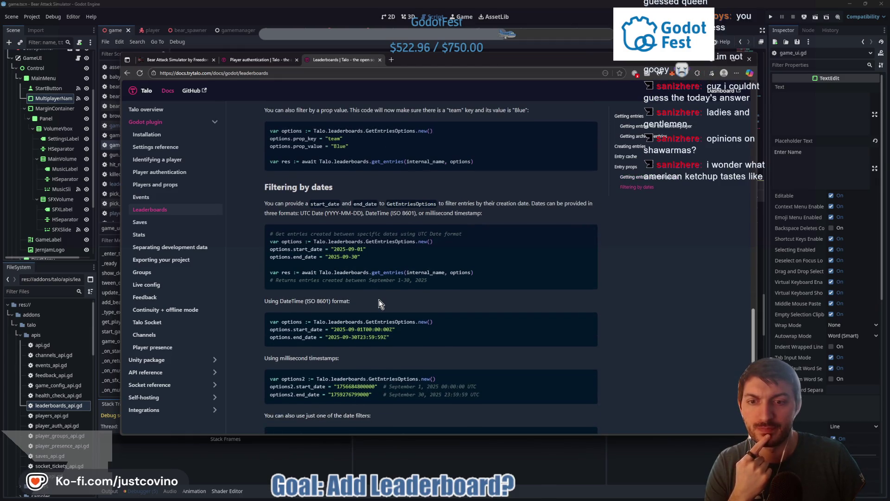
scroll(379, 299, down, 3)
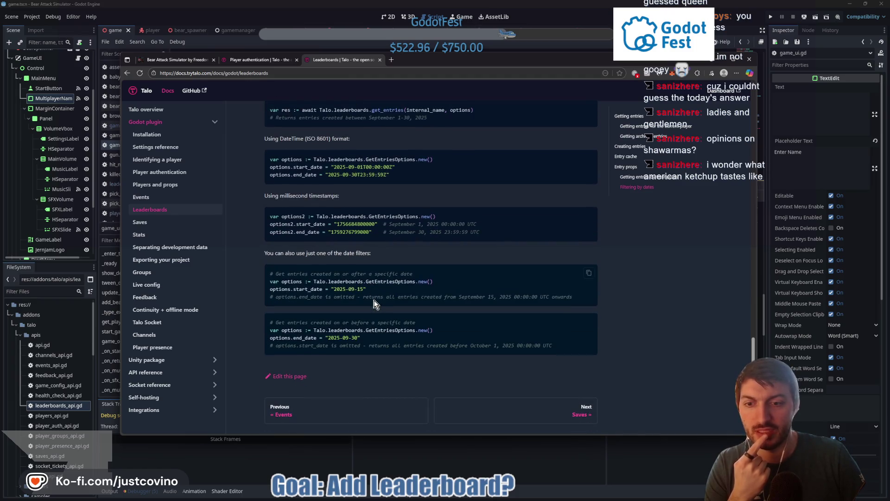
scroll(375, 299, up, 10)
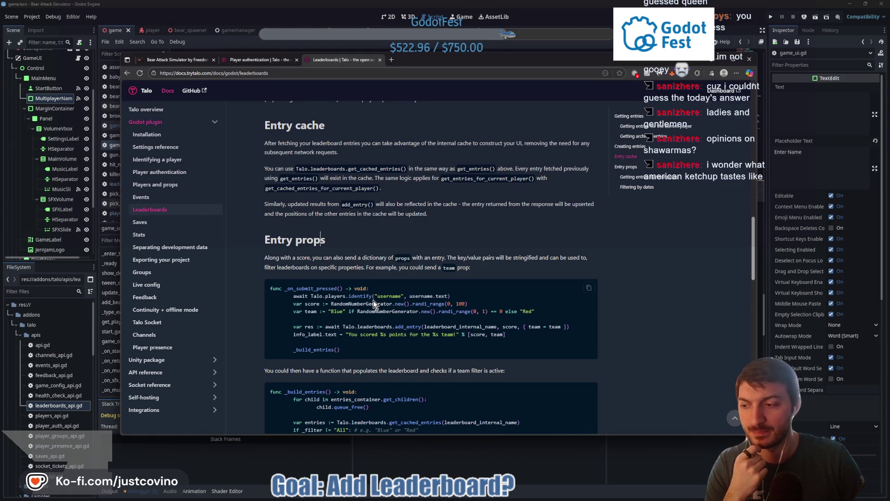
scroll(371, 299, up, 1)
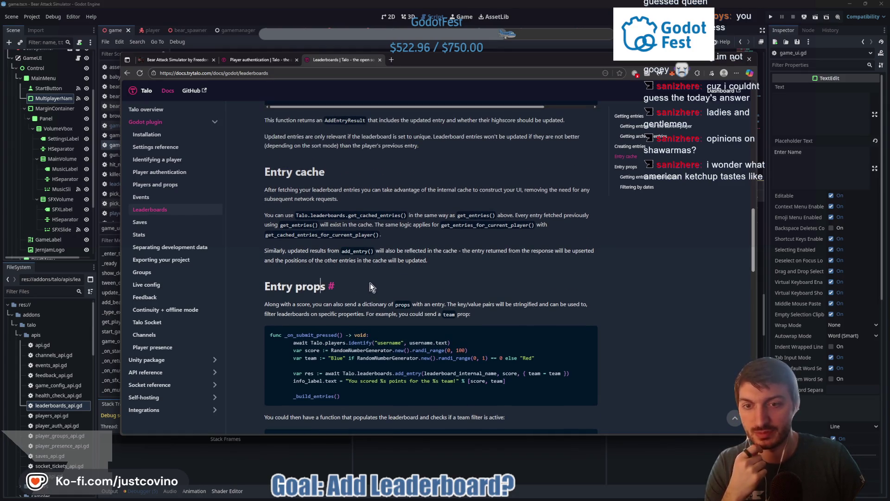
scroll(433, 280, up, 1)
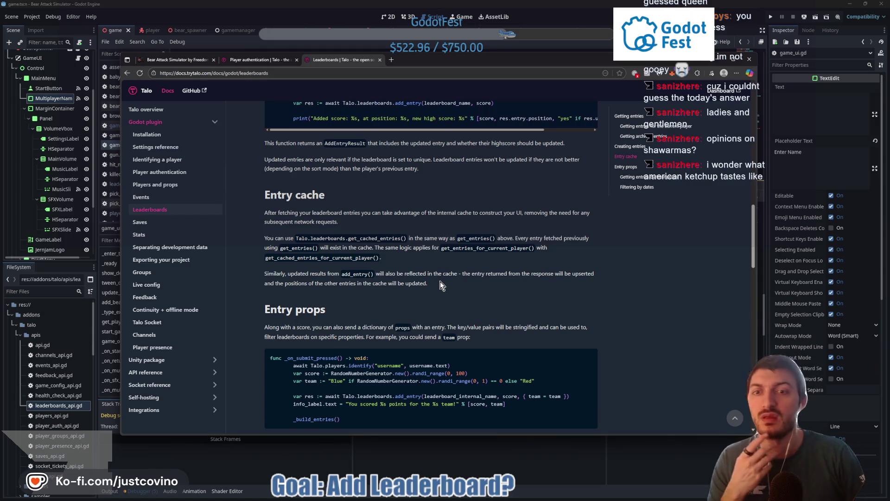
scroll(441, 281, up, 3)
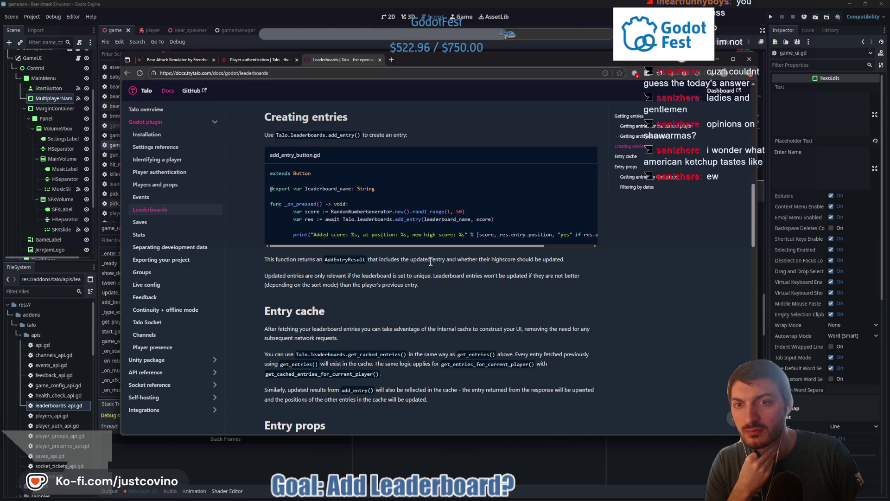
Scroll to the bottom of the Leaderboards docs and follow the Next: Saves card.
scroll(410, 261, up, 1)
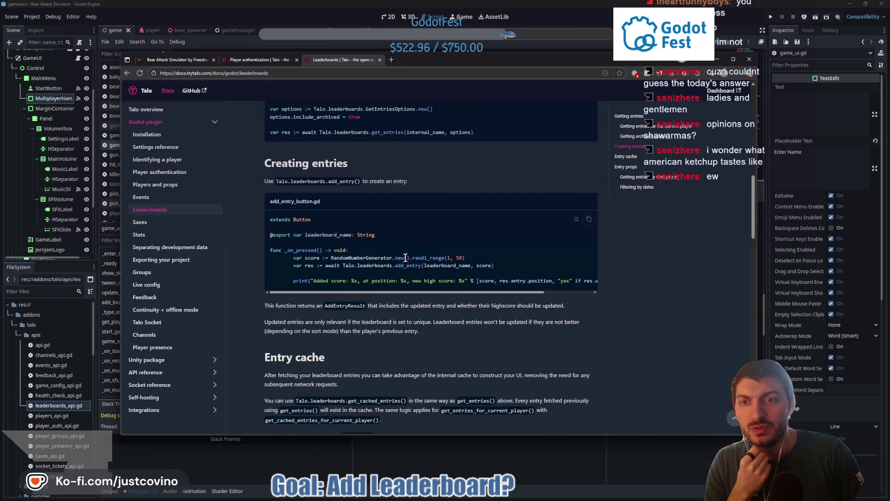
scroll(403, 235, up, 5)
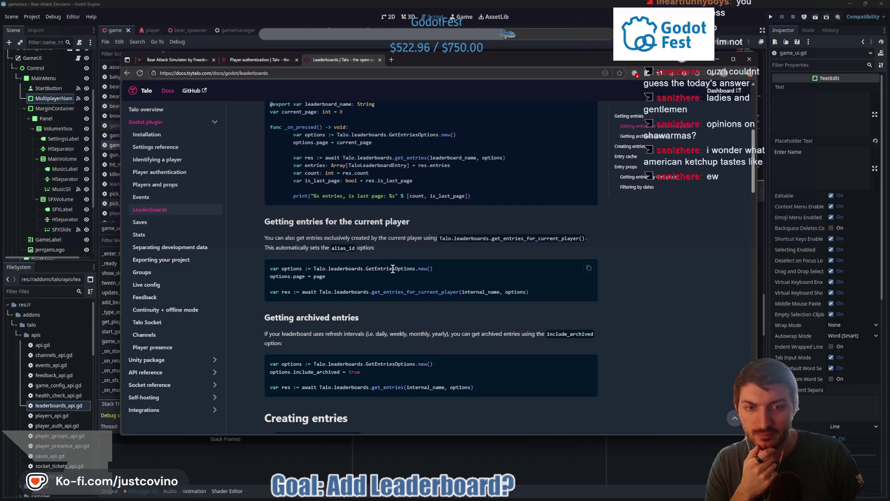
scroll(393, 268, up, 3)
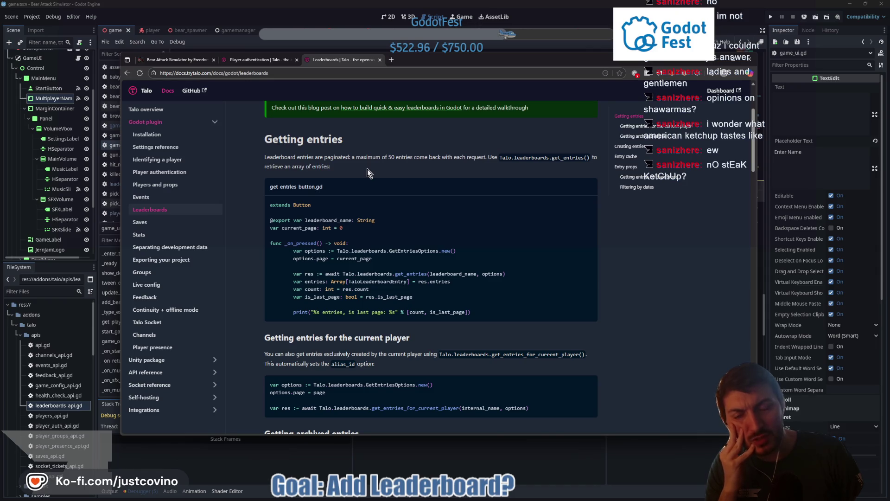
scroll(367, 169, down, 2)
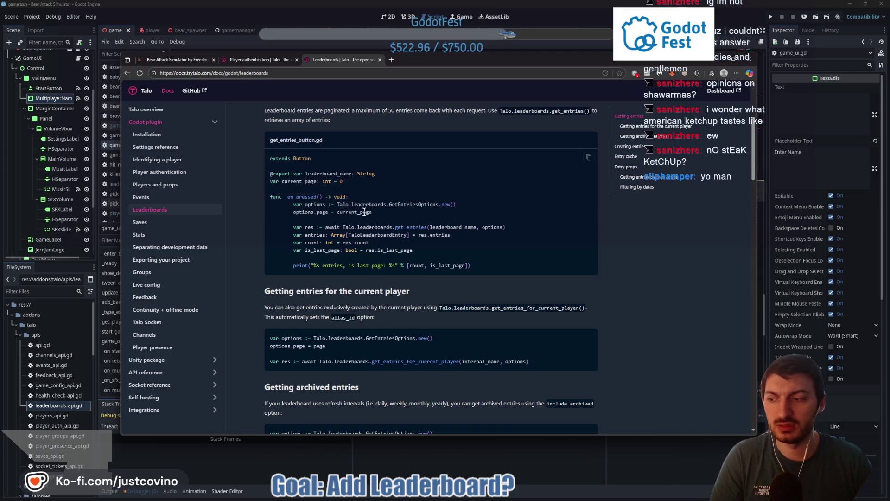
scroll(389, 226, down, 1)
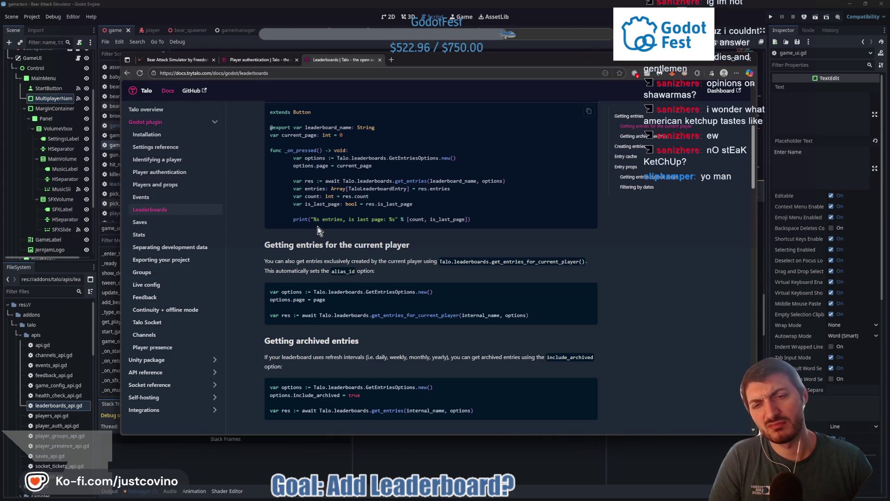
scroll(327, 230, up, 3)
scroll(319, 230, down, 3)
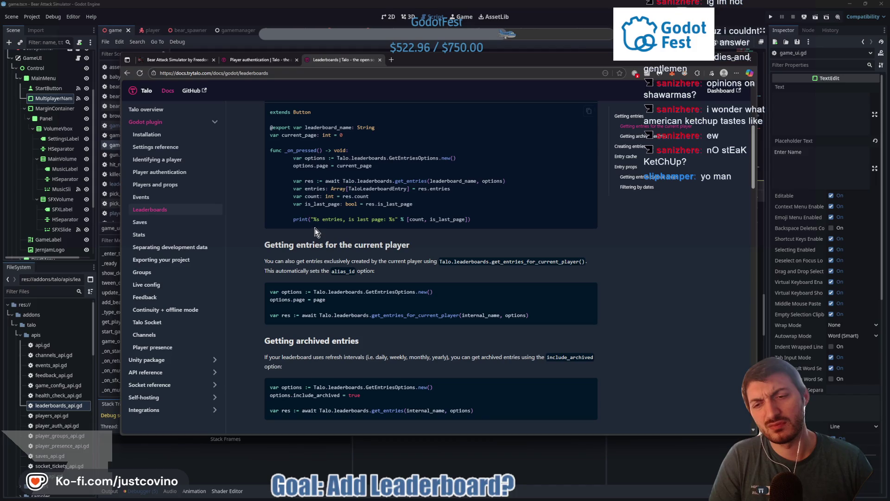
scroll(316, 230, down, 3)
scroll(314, 227, down, 3)
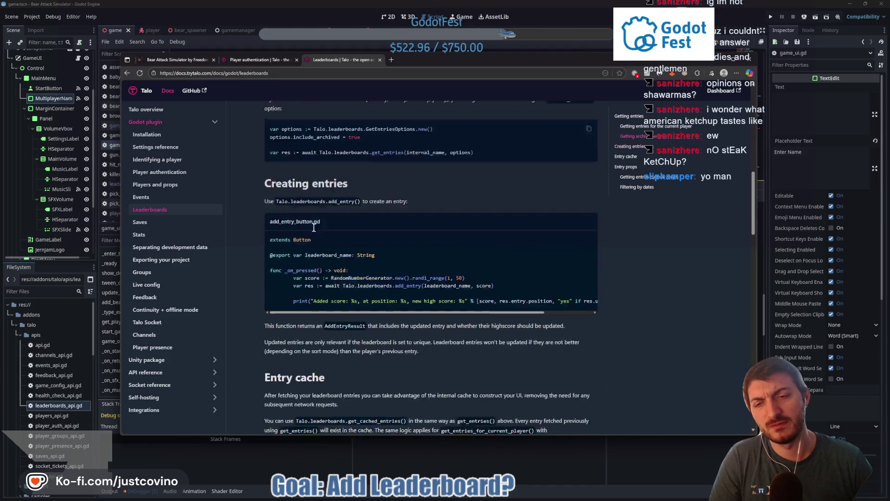
scroll(314, 227, down, 3)
scroll(313, 227, down, 12)
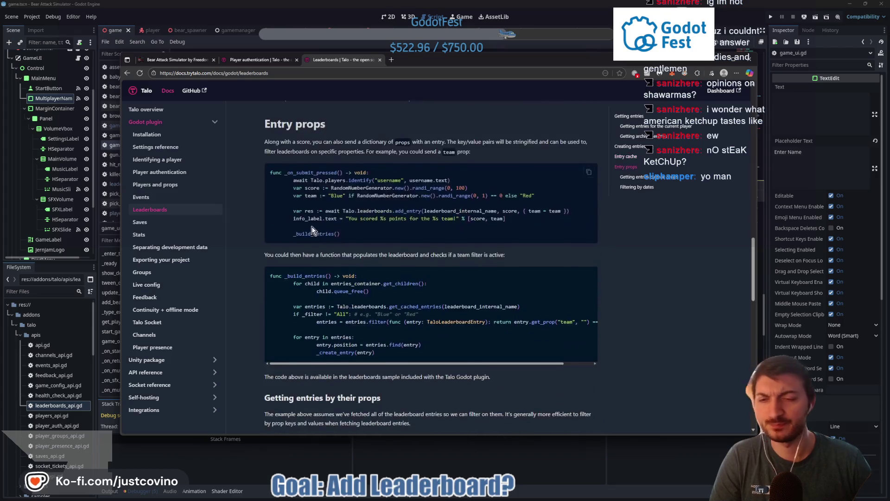
scroll(311, 225, down, 3)
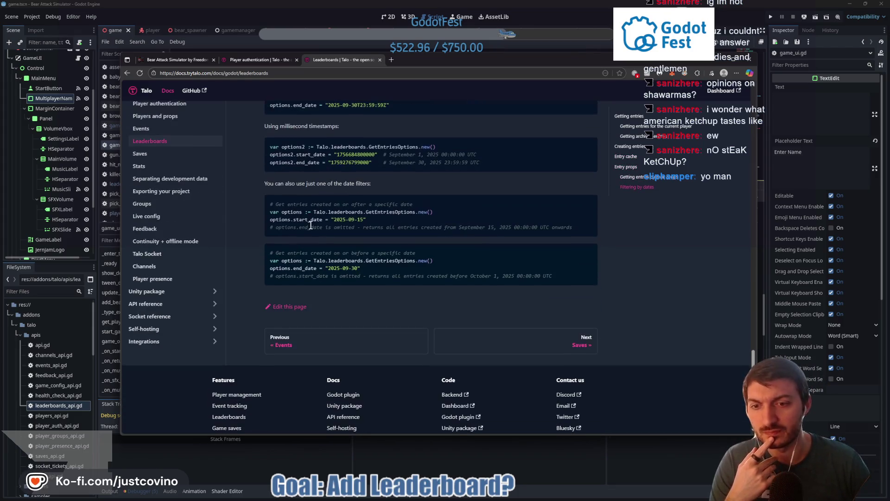
click(533, 345)
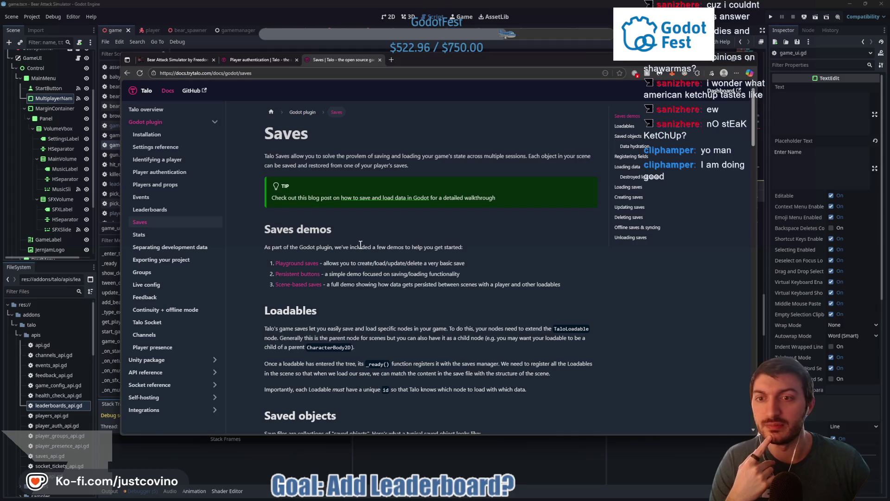
scroll(360, 243, down, 2)
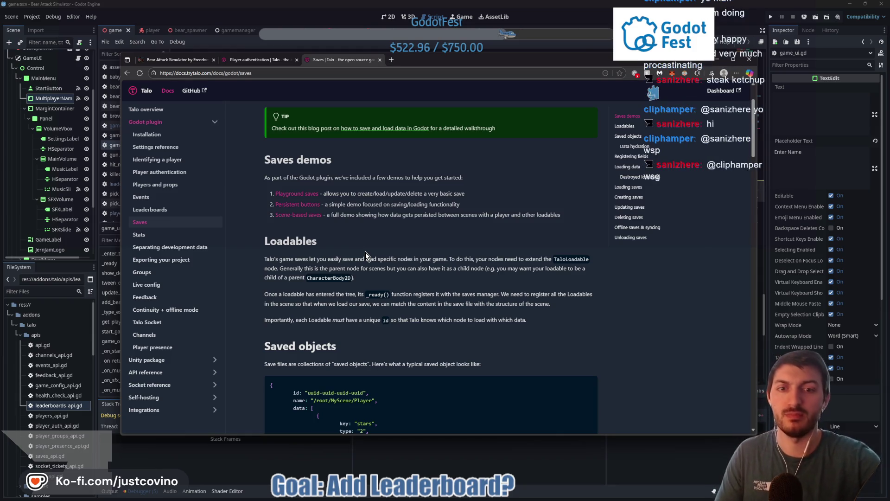
scroll(412, 273, down, 3)
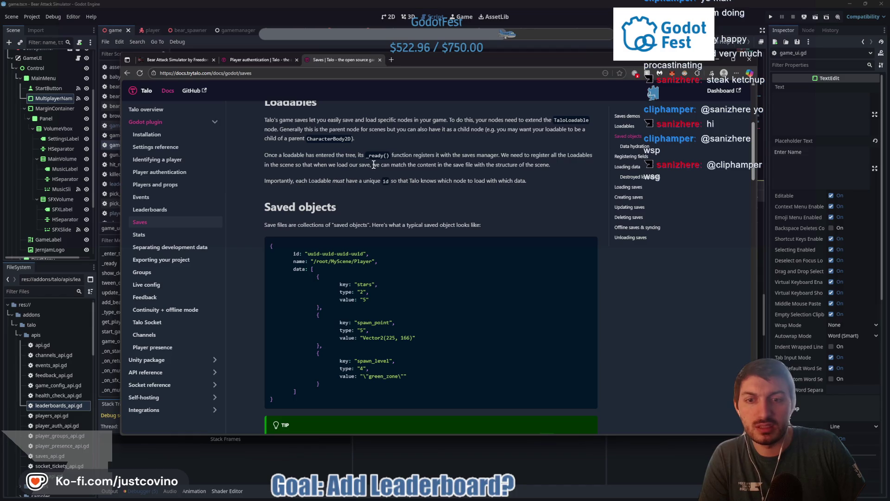
scroll(385, 179, down, 5)
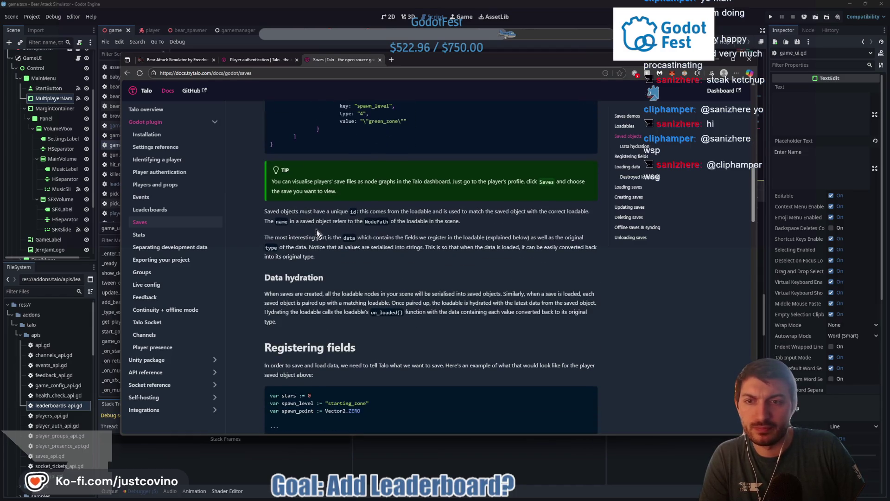
scroll(385, 221, down, 2)
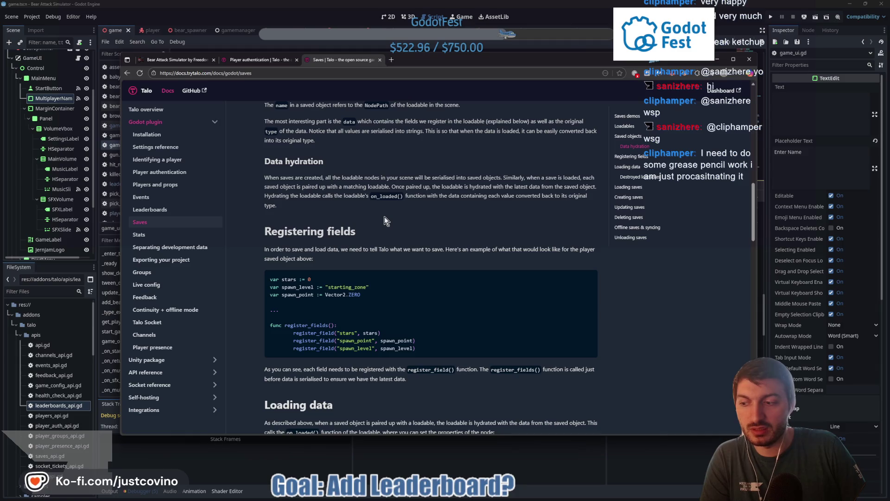
scroll(383, 216, down, 5)
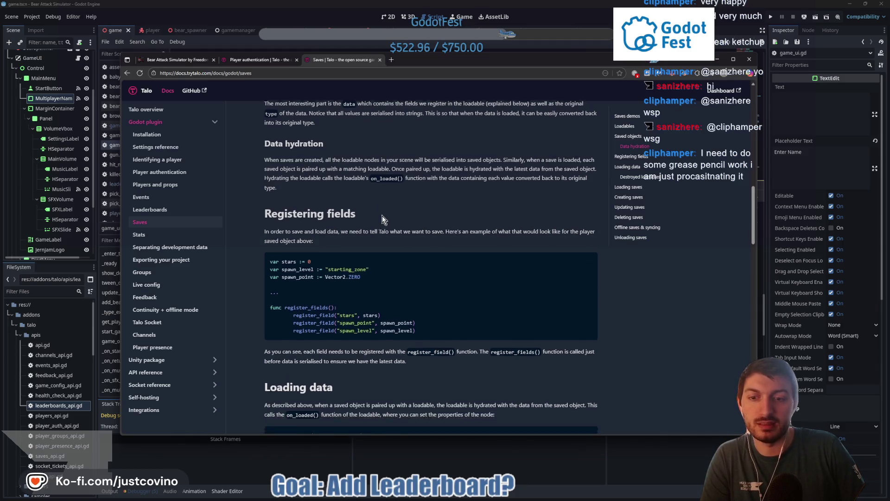
scroll(383, 219, down, 5)
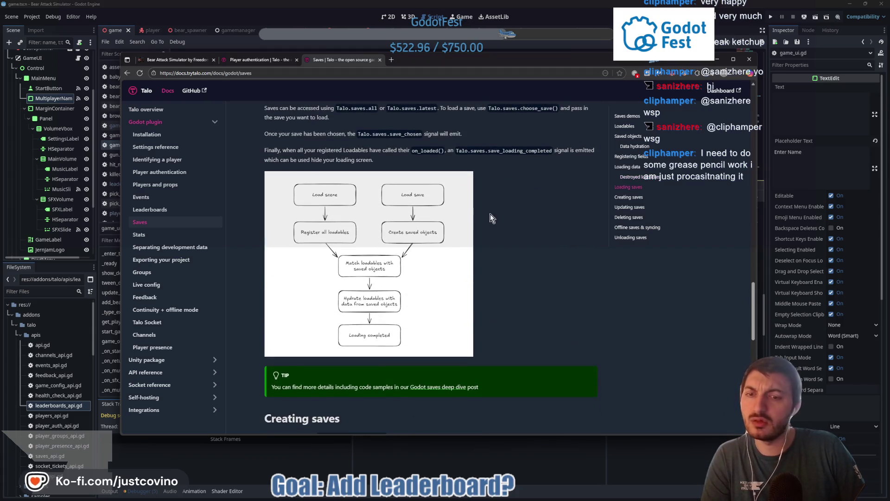
scroll(509, 262, up, 2)
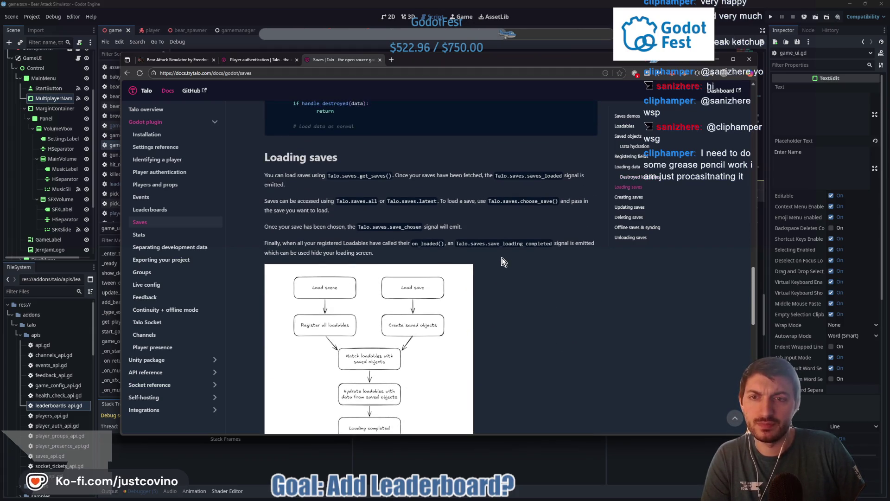
scroll(378, 201, down, 2)
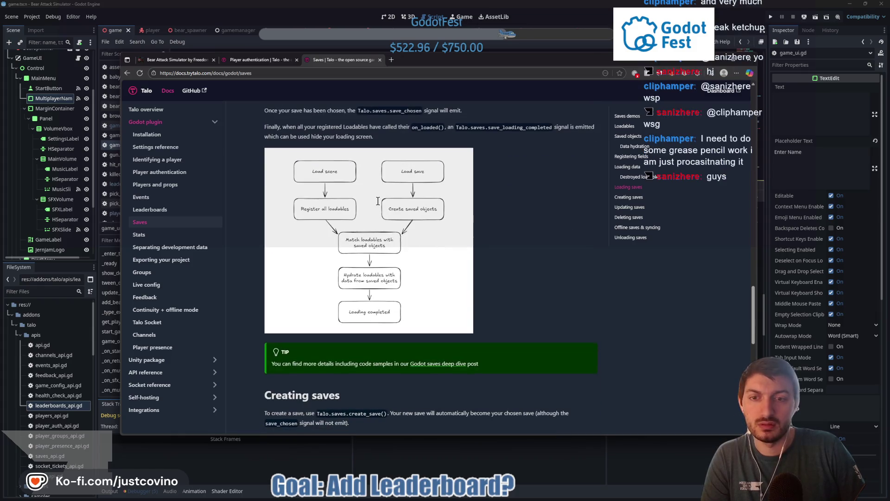
scroll(378, 204, down, 5)
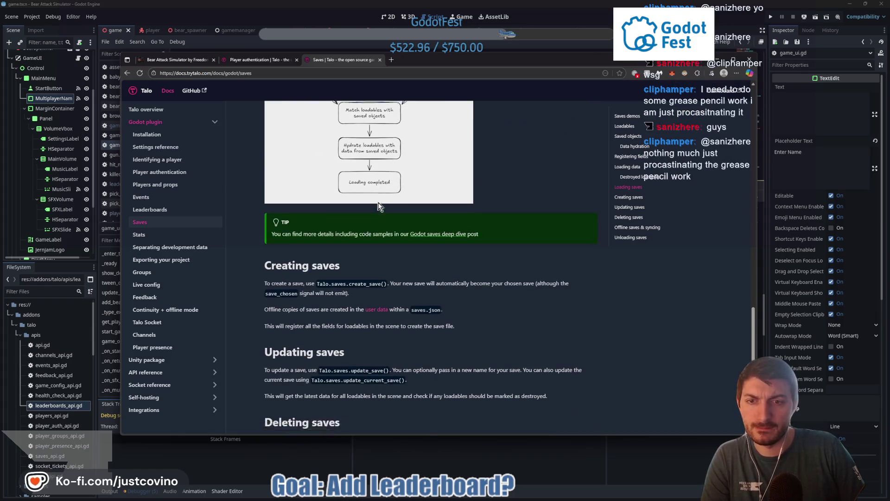
scroll(378, 206, down, 2)
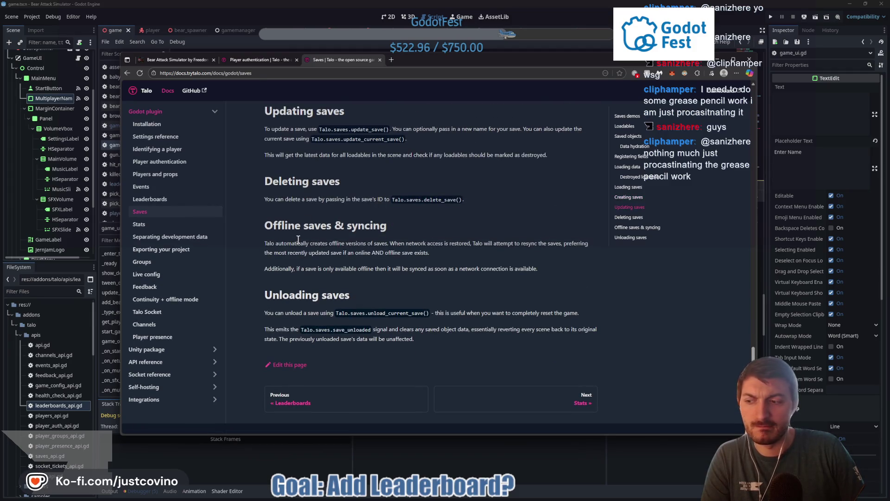
scroll(464, 278, down, 3)
click(544, 269)
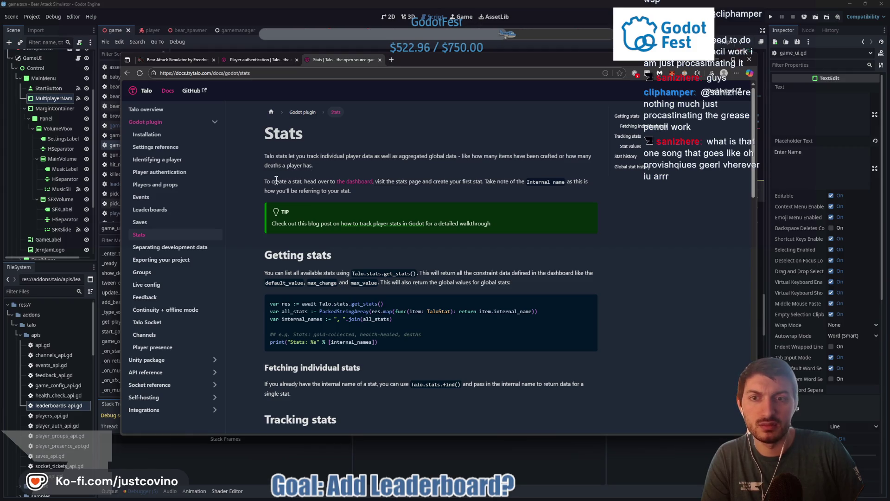
Read the Stats page's getting, tracking and stat history sections, then continue to Separating development data.
scroll(447, 182, down, 3)
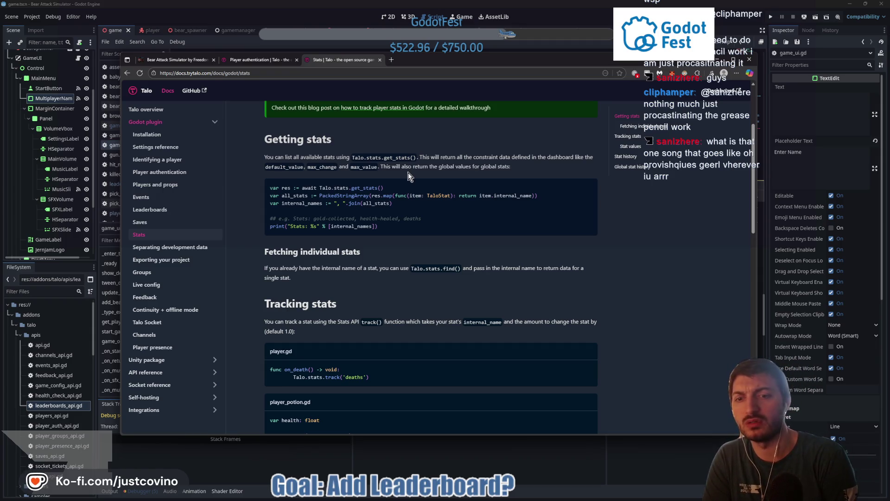
scroll(405, 190, down, 4)
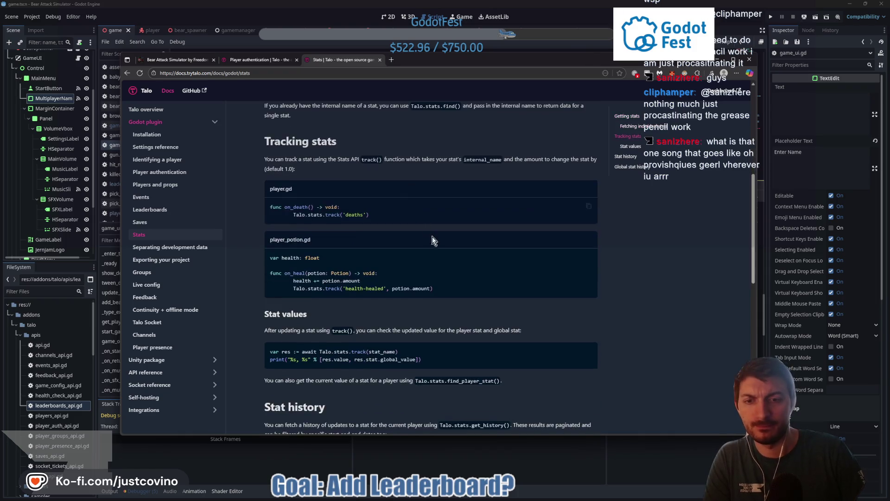
scroll(432, 239, down, 4)
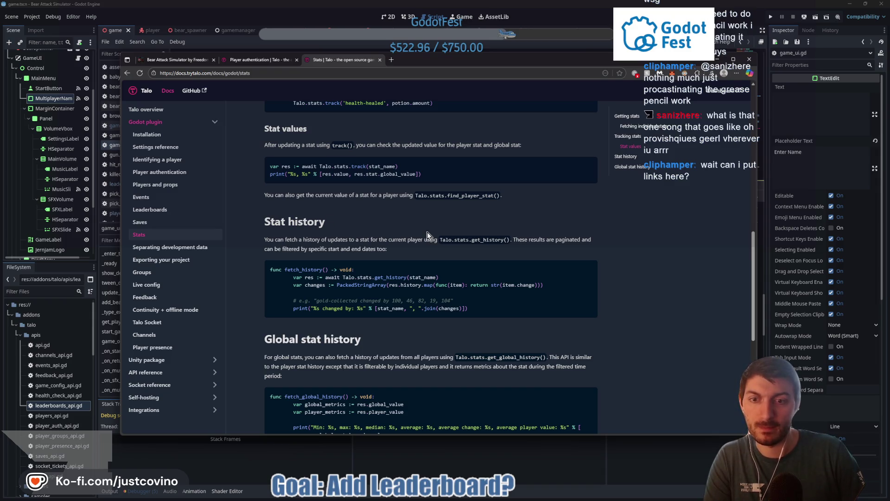
scroll(427, 232, down, 3)
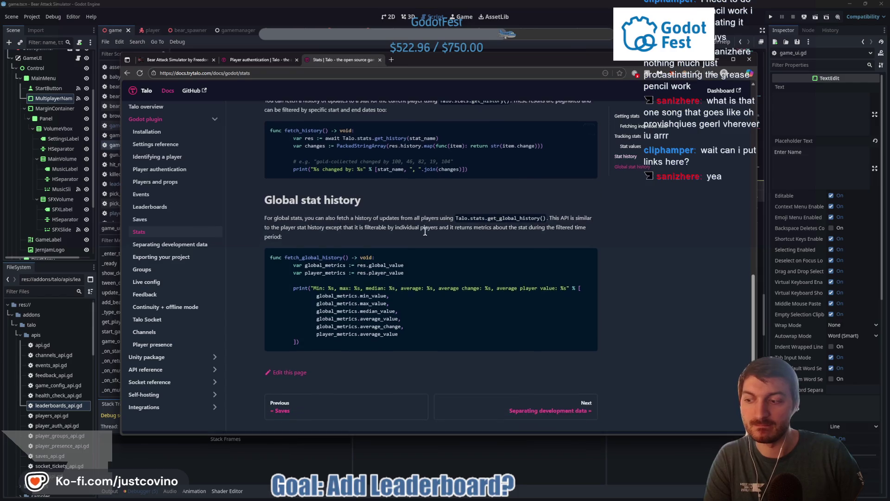
scroll(424, 231, down, 1)
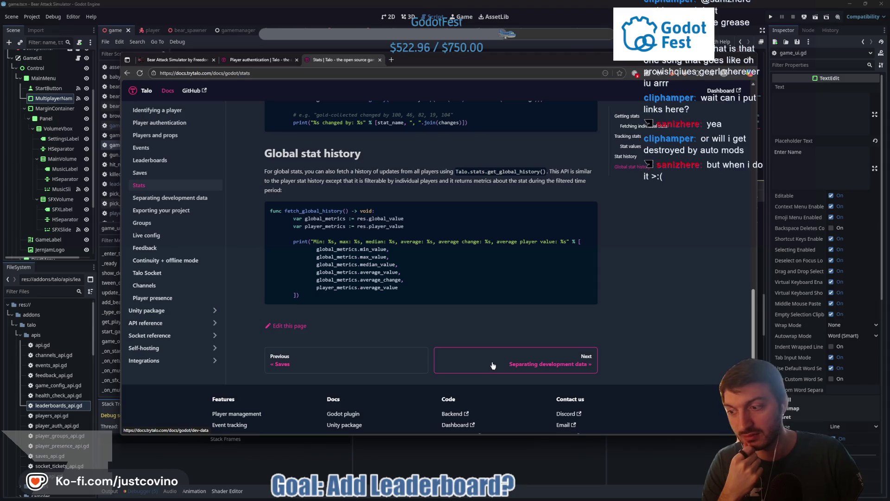
click(493, 363)
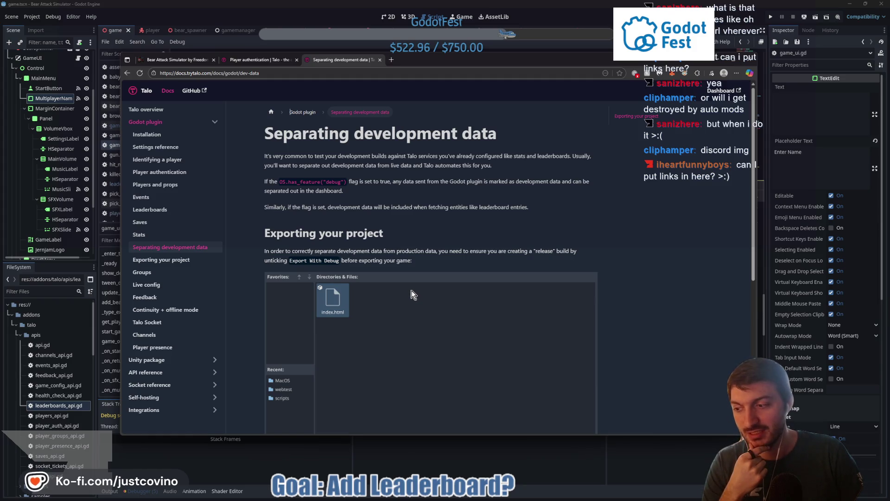
Read the Separating development data page and move on to Exporting your project.
scroll(411, 292, down, 3)
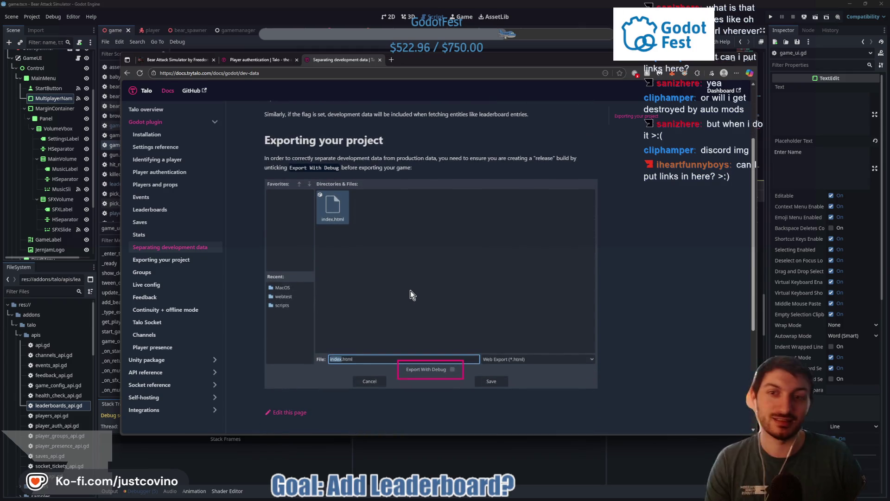
scroll(411, 287, up, 1)
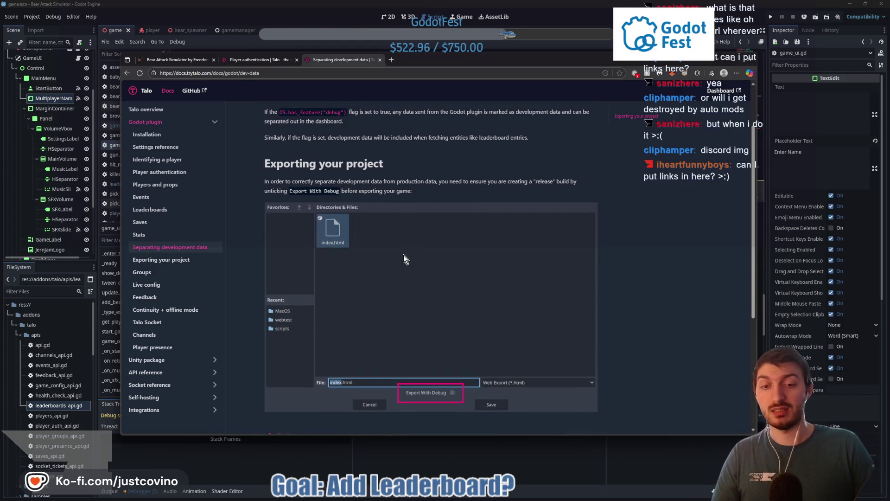
scroll(387, 280, up, 3)
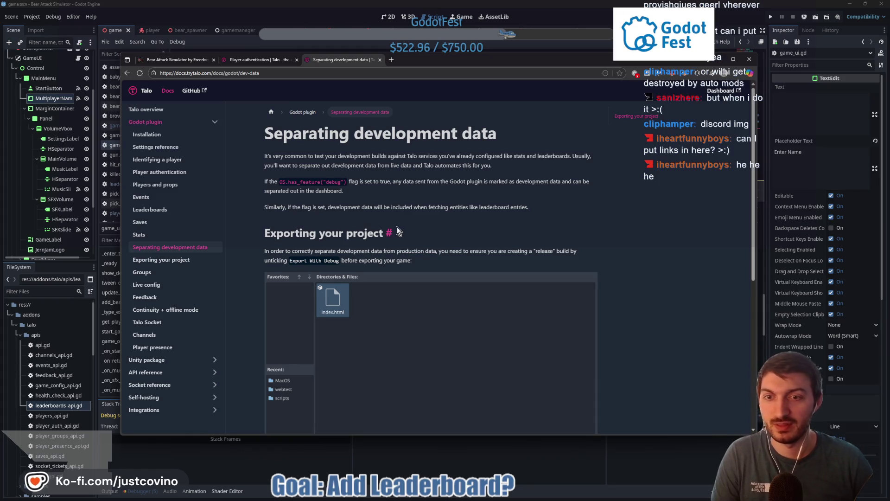
scroll(419, 225, down, 5)
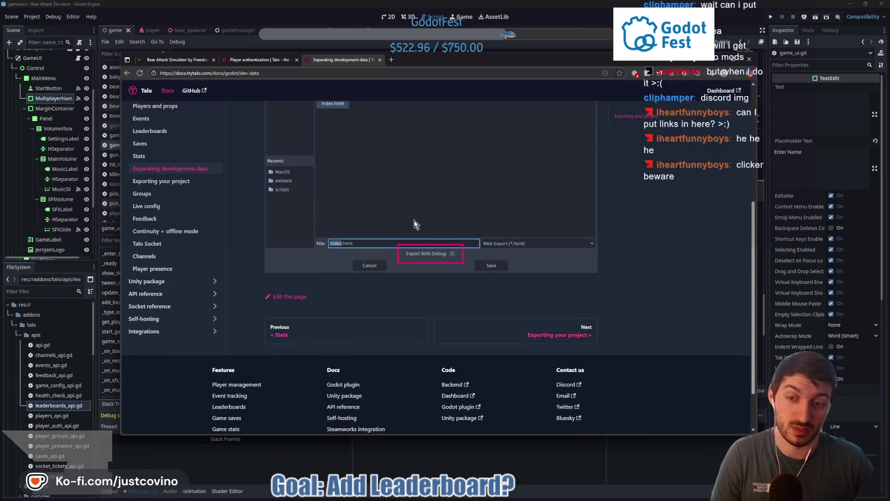
click(497, 332)
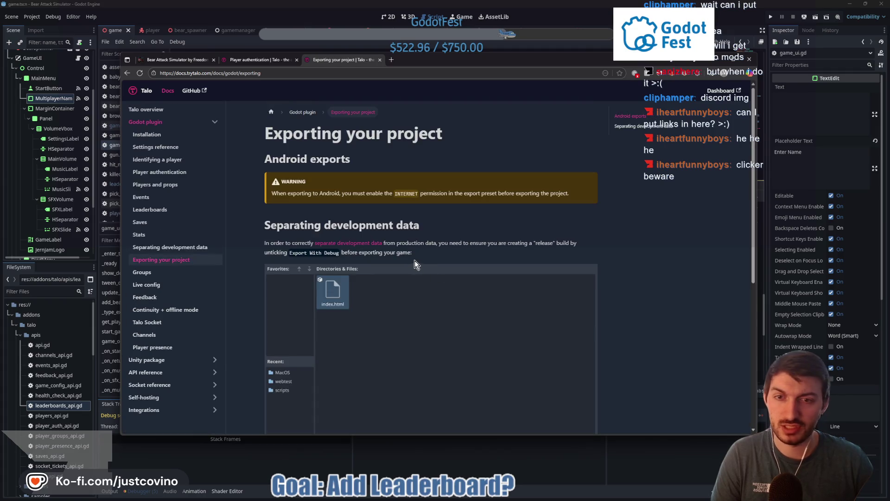
Continue to the Groups page, then return to the Leaderboards documentation page.
scroll(414, 261, down, 7)
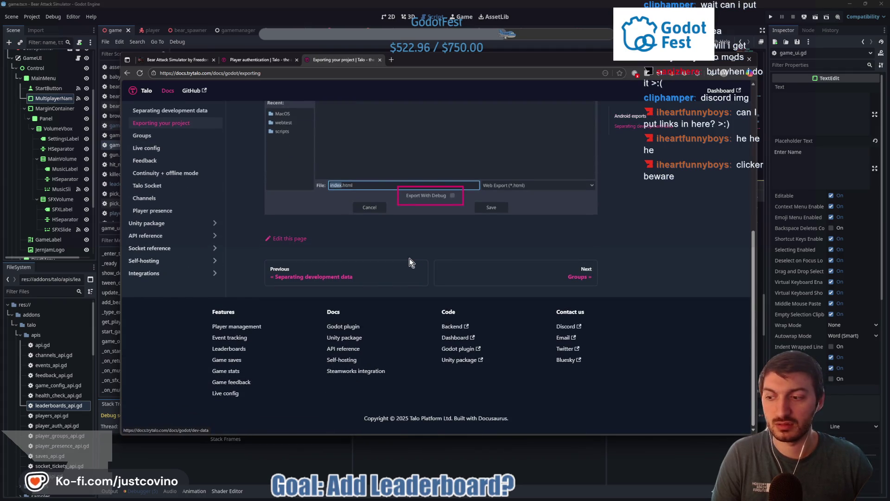
click(510, 275)
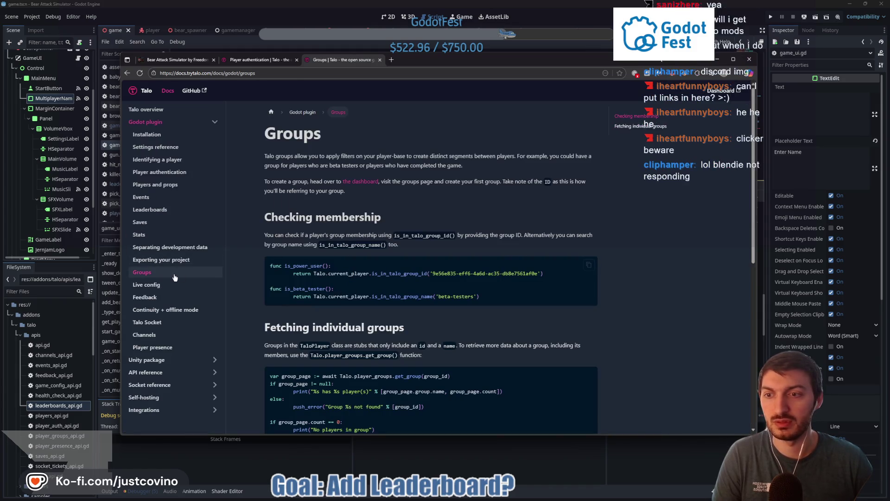
click(144, 209)
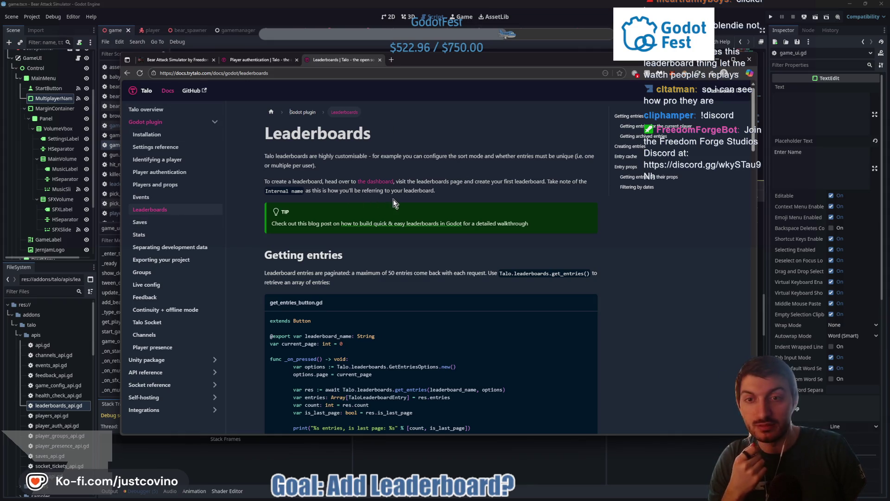
Scroll past the get_entries examples down to the Creating entries add_entry_button.gd example.
scroll(391, 203, down, 3)
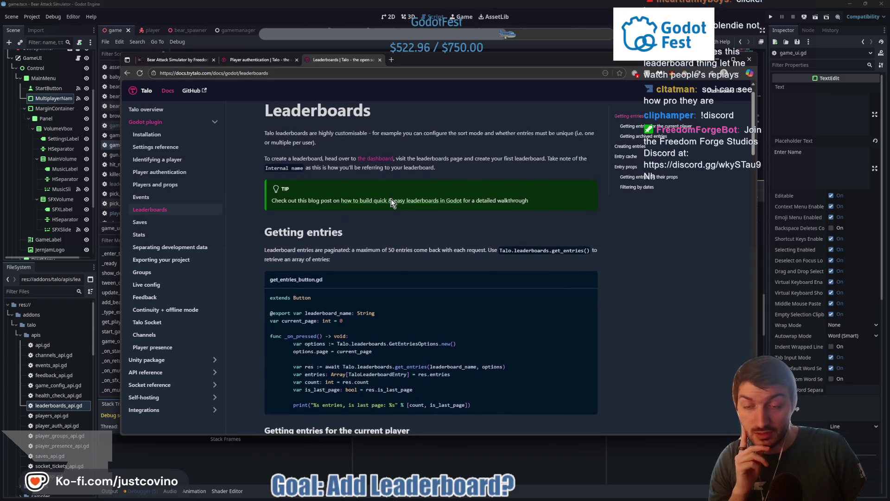
scroll(391, 199, down, 5)
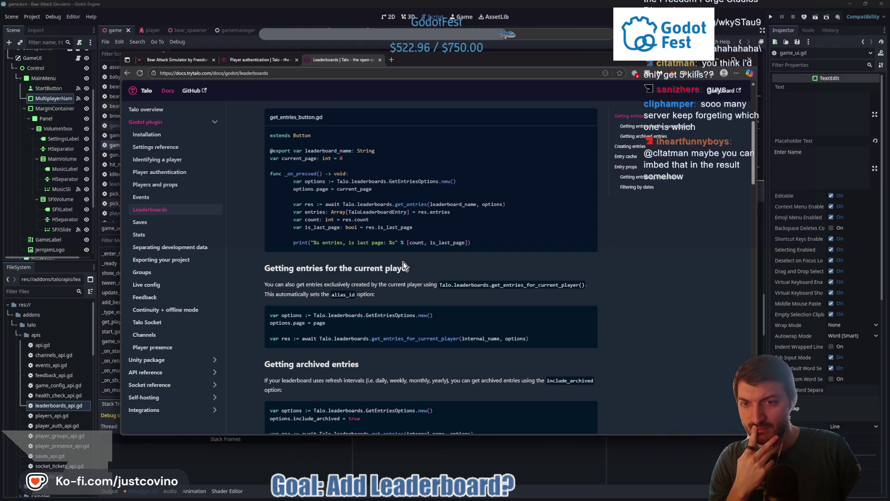
scroll(403, 266, down, 1)
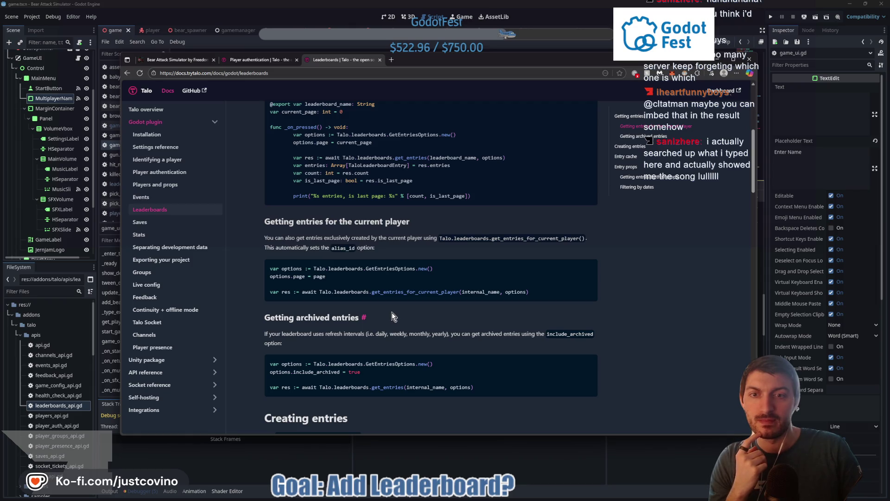
drag(264, 222, 352, 221)
scroll(330, 270, down, 3)
scroll(331, 270, down, 4)
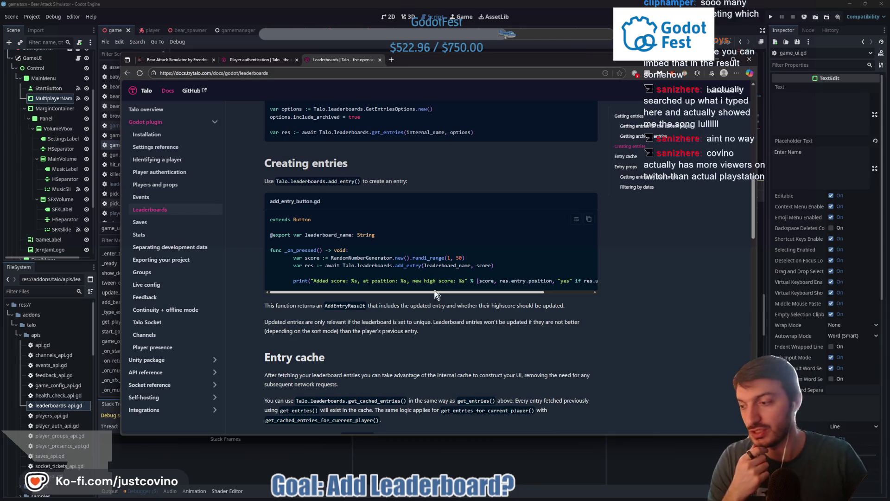
Scroll through the Entry cache, Entry props and Getting entries by their props examples in the docs.
scroll(430, 297, down, 1)
scroll(430, 294, down, 5)
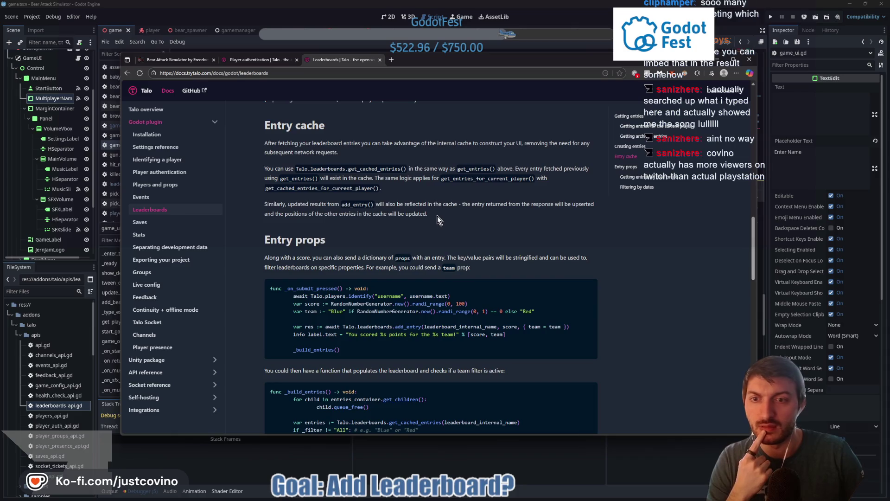
scroll(434, 218, down, 1)
scroll(427, 222, down, 2)
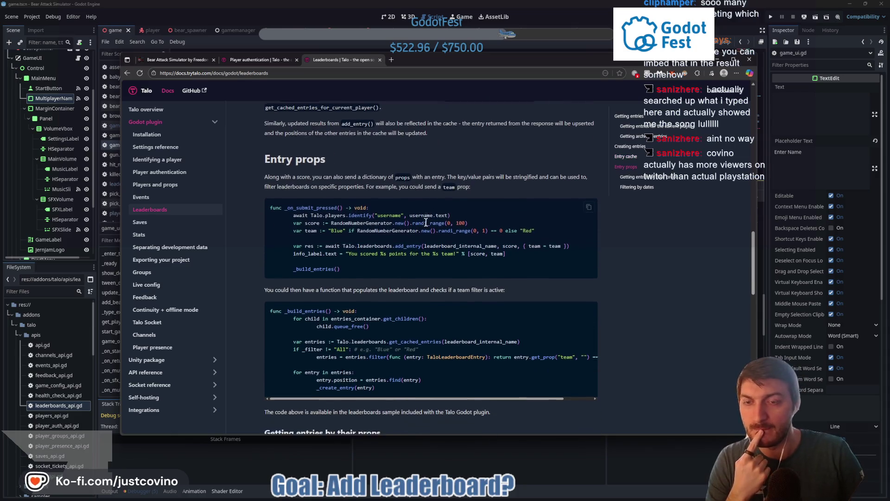
scroll(425, 223, down, 2)
scroll(419, 223, up, 2)
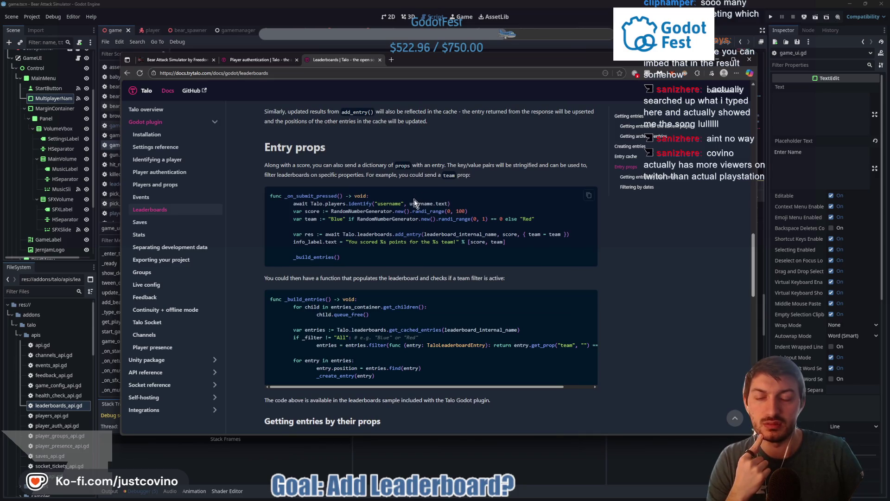
scroll(400, 202, down, 2)
scroll(383, 215, down, 2)
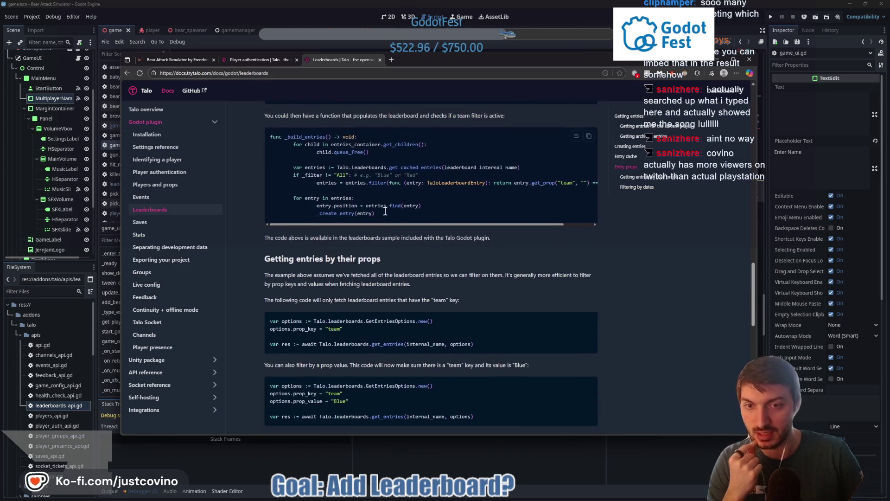
scroll(380, 216, down, 2)
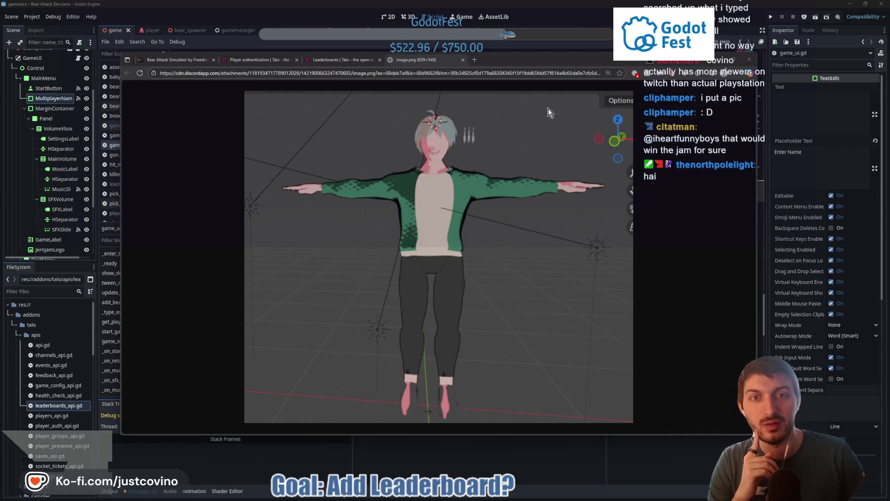
Close the image.png tab and bring the Godot editor back to the front.
click(462, 59)
click(782, 112)
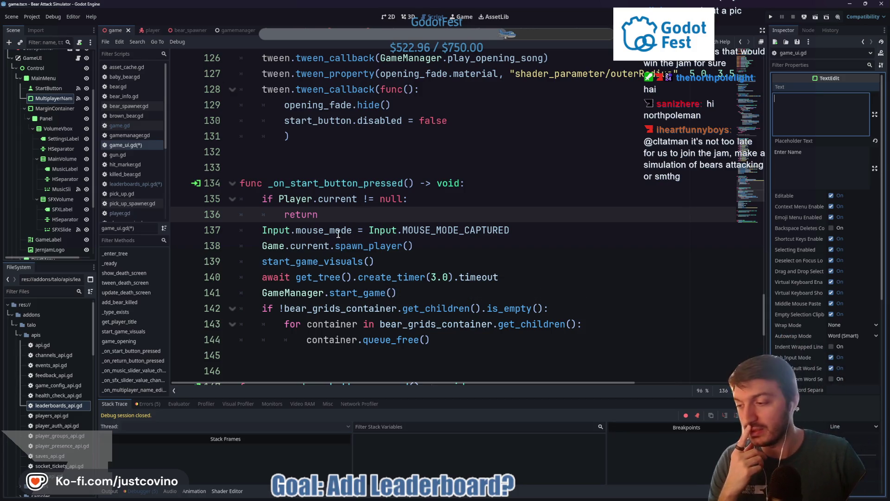
Look over the mouse_mode code in game_ui.gd's start-button handler, then return to the Talo docs.
mouse_move(338, 233)
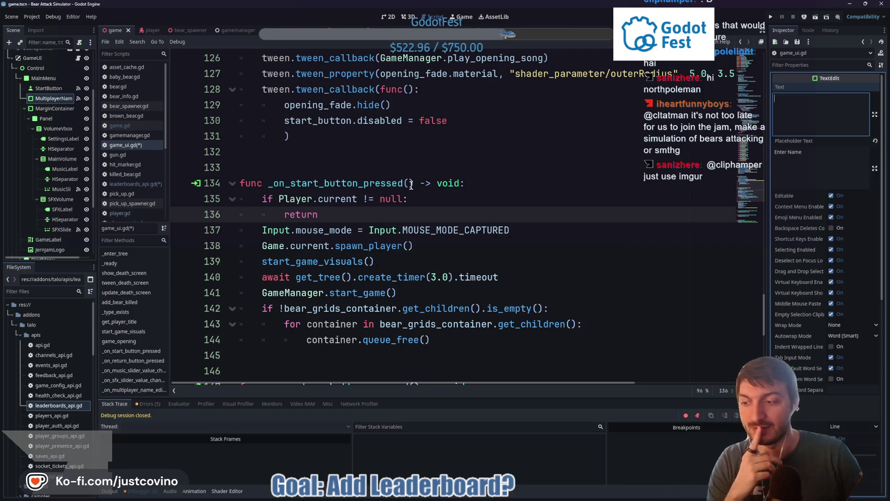
scroll(366, 214, up, 1)
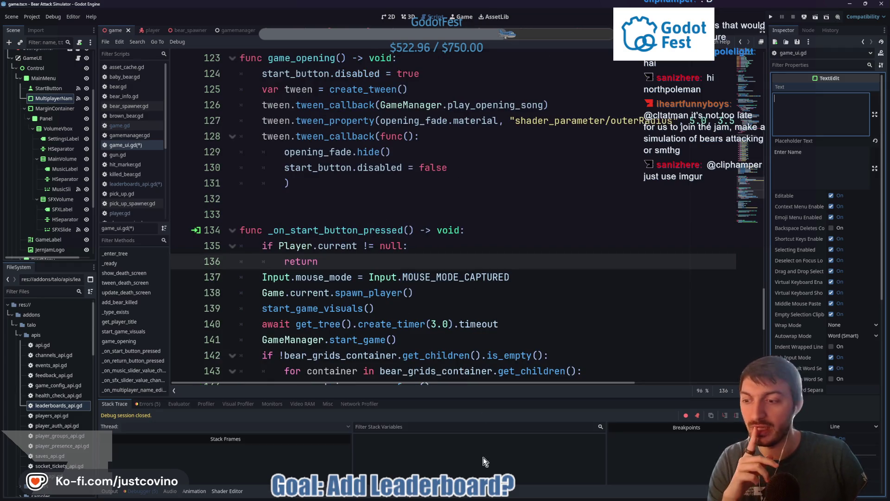
key(alt+Tab)
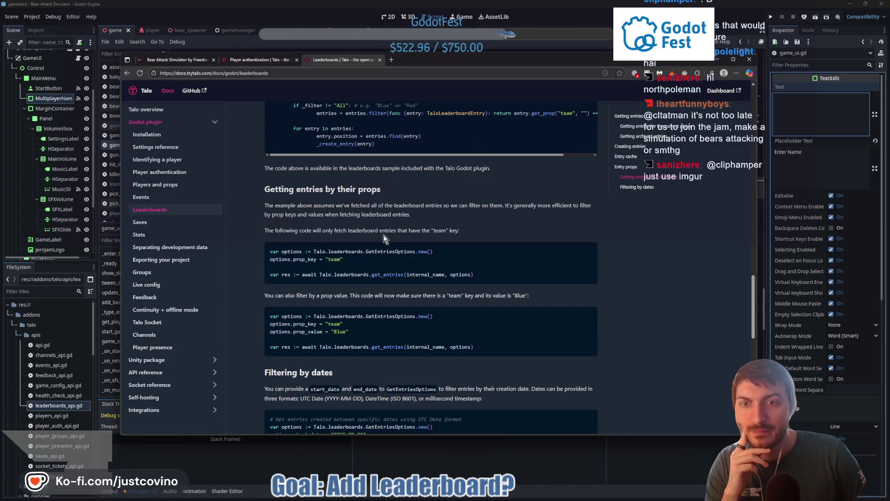
Open dashboard.trytalo.com from the 'the dashboard' link at the top of the Leaderboards docs.
scroll(383, 235, up, 6)
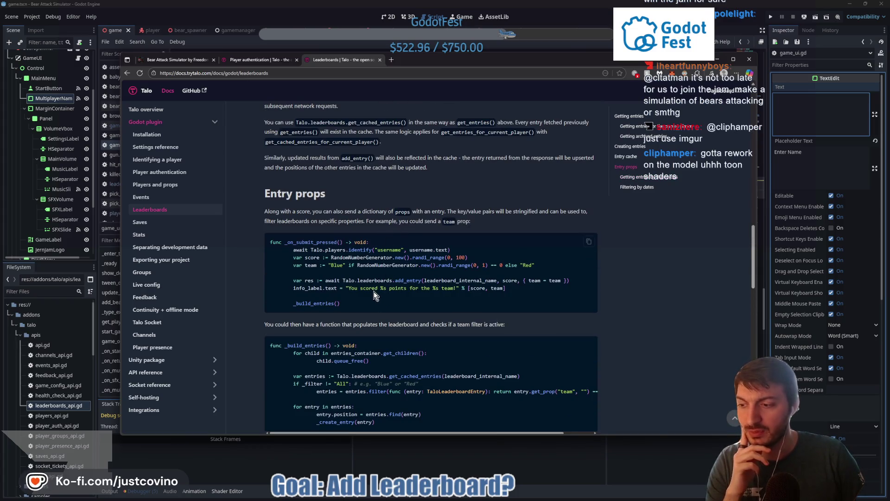
scroll(372, 291, up, 10)
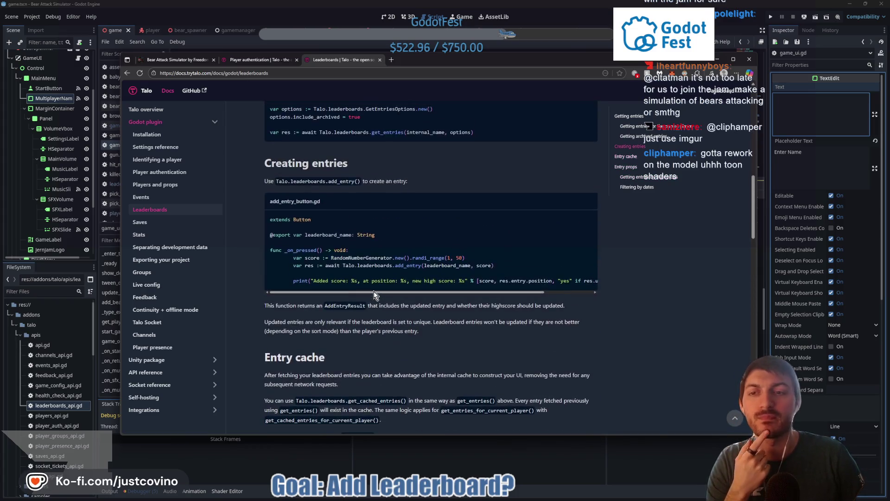
scroll(371, 291, up, 9)
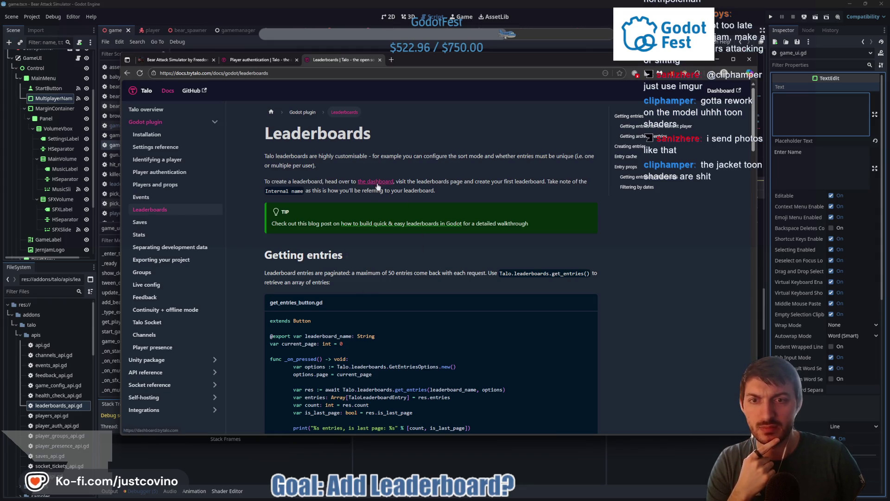
drag(272, 183, 332, 183)
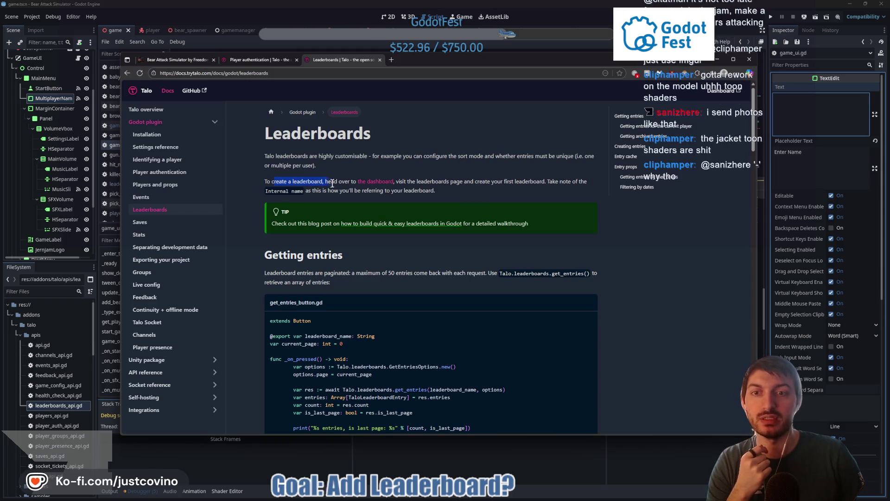
click(383, 183)
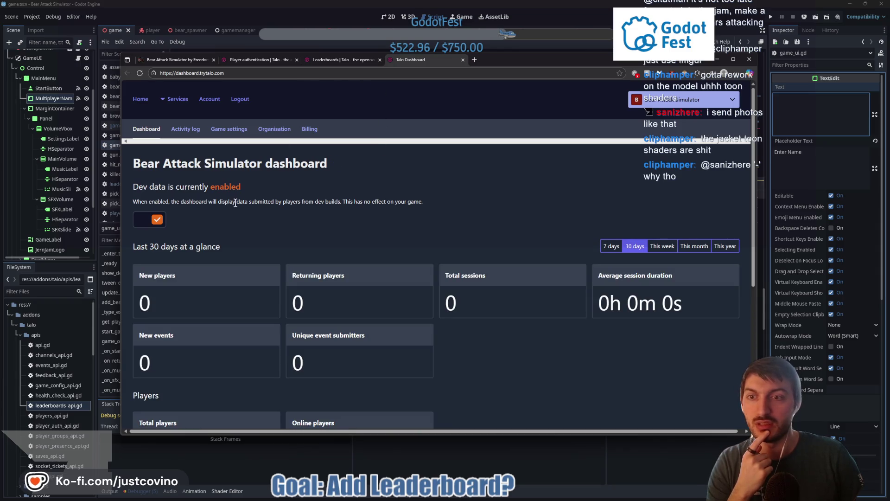
Go from Game settings through Services to the Bear Attack Simulator Leaderboards page.
scroll(510, 207, down, 5)
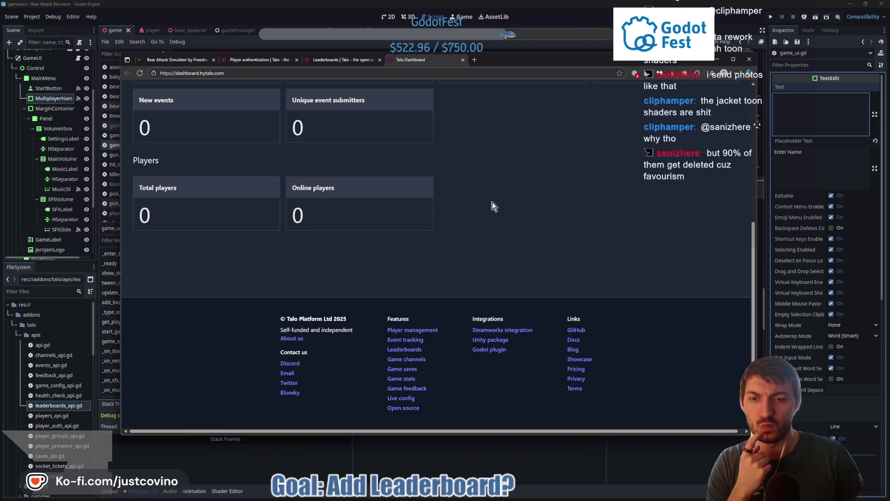
scroll(495, 207, up, 5)
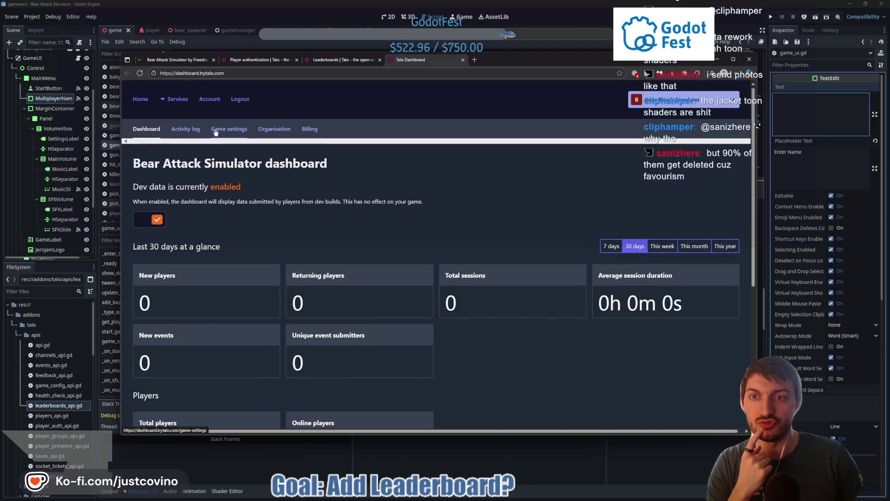
click(216, 132)
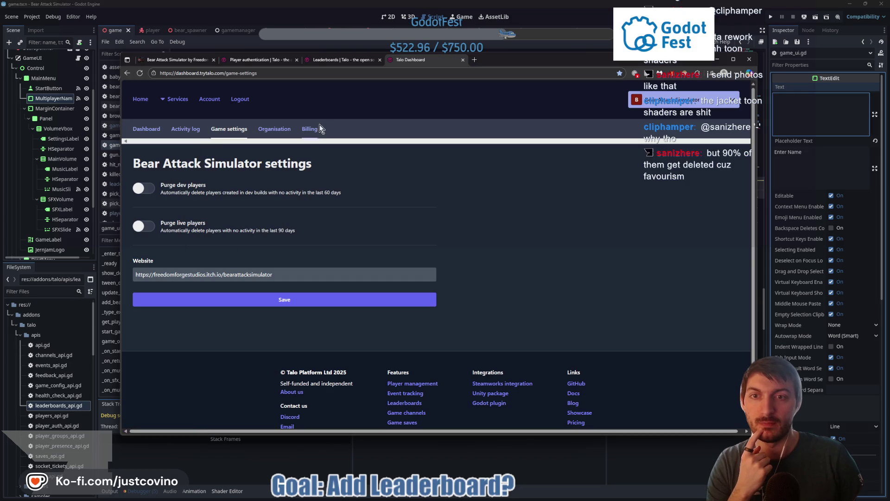
click(162, 100)
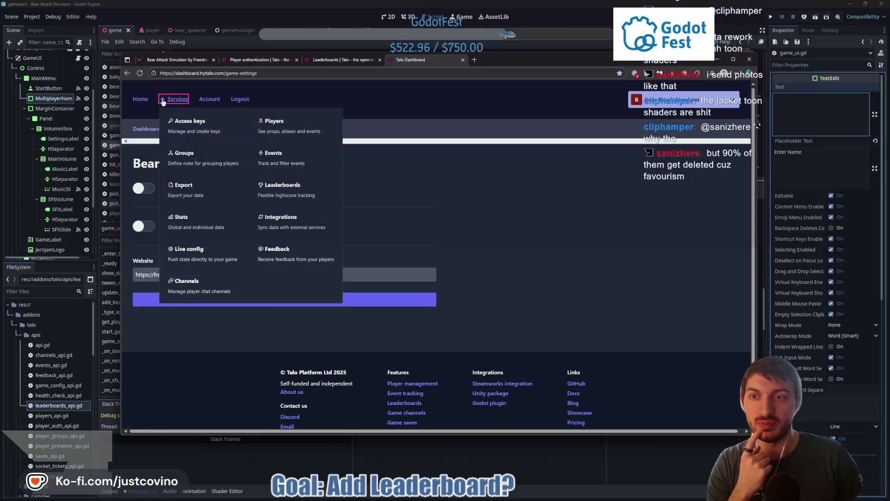
click(318, 190)
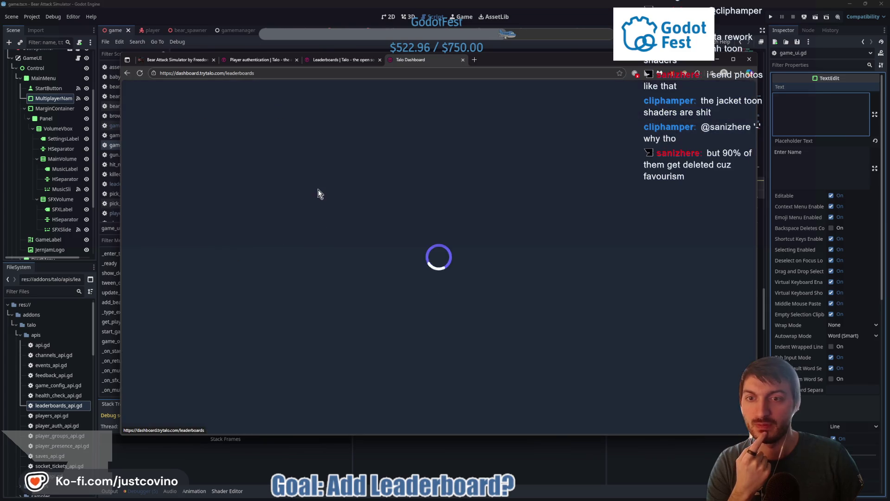
Start a new leaderboard and enter 'Score Leaderboard' as its internal name.
click(223, 139)
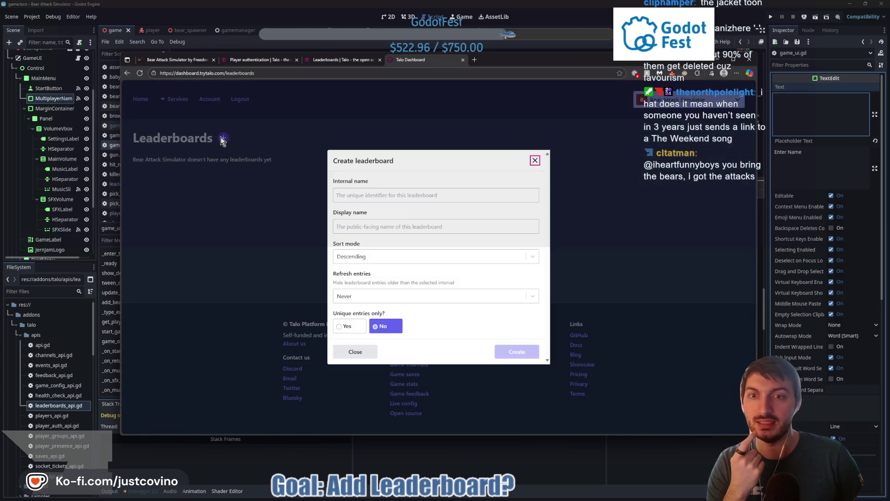
click(393, 194)
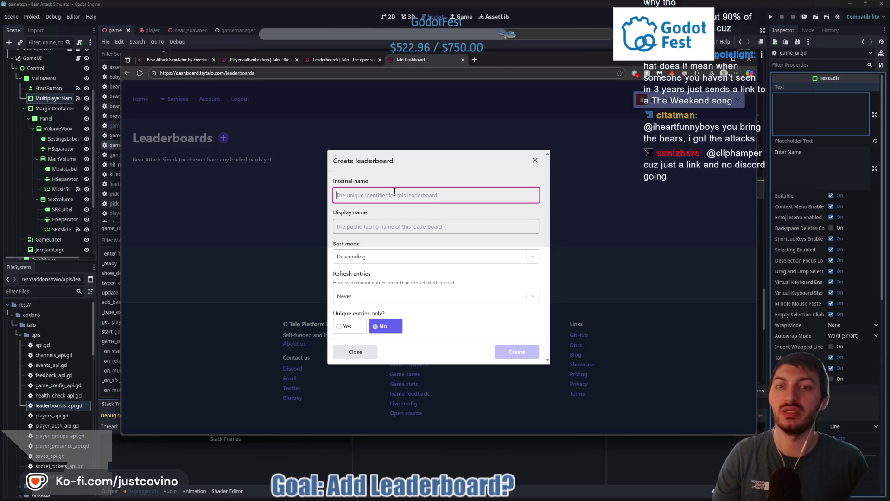
text(Score )
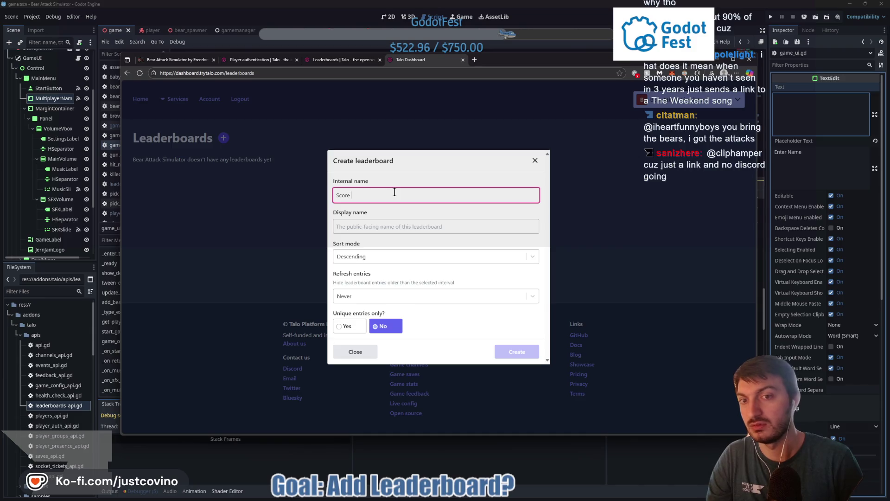
text(Leaderboard)
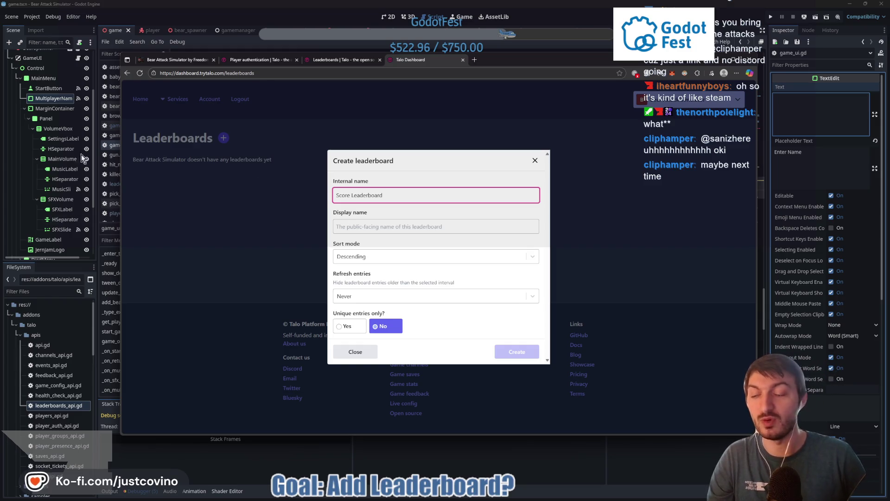
click(402, 227)
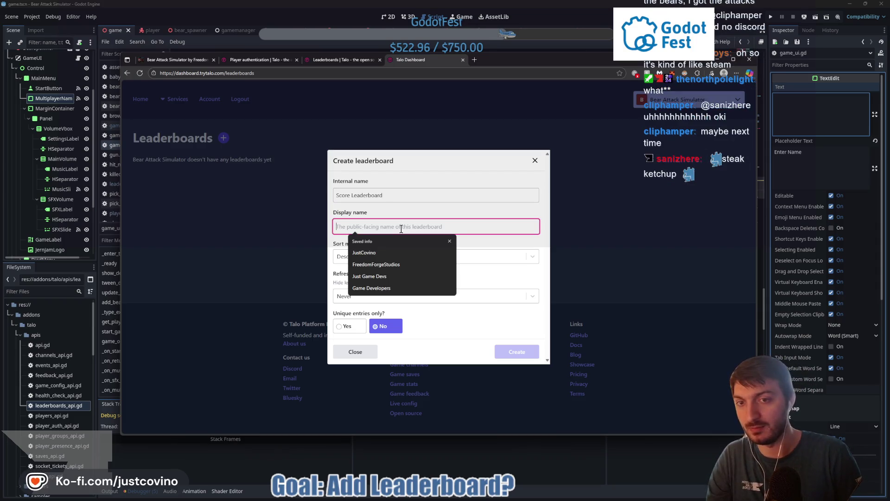
Enter 'Bears Defeated' as the leaderboard's display name.
text(Top Bea)
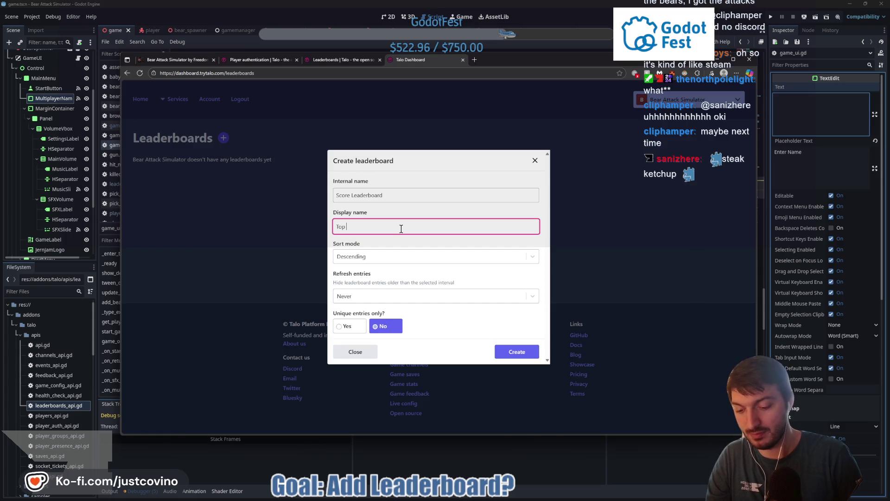
text(r Attack Survi)
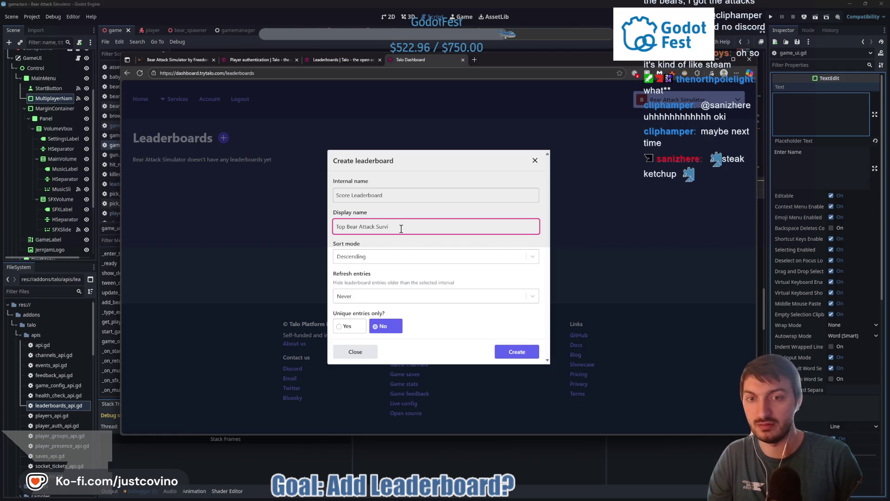
key(BackSpace)
key(BackSpace)
key(BackSpace)
key(BackSpace)
key(BackSpace)
key(BackSpace)
key(BackSpace)
key(BackSpace)
key(BackSpace)
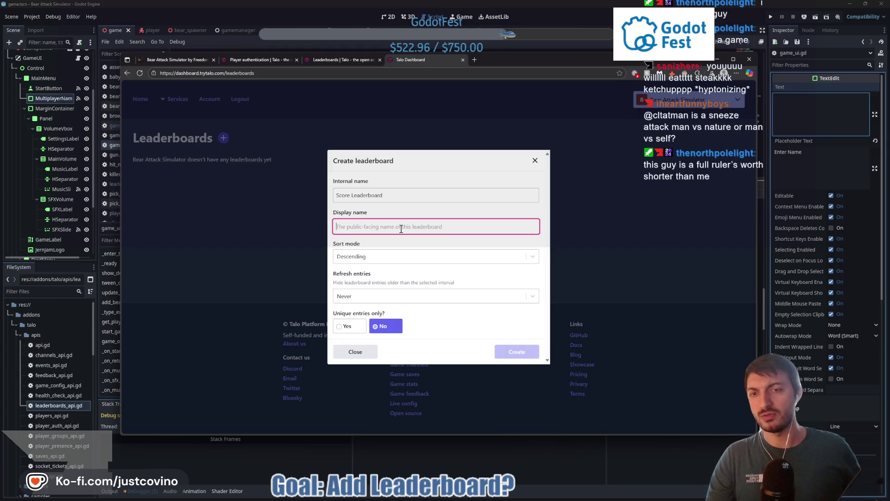
text(Bear)
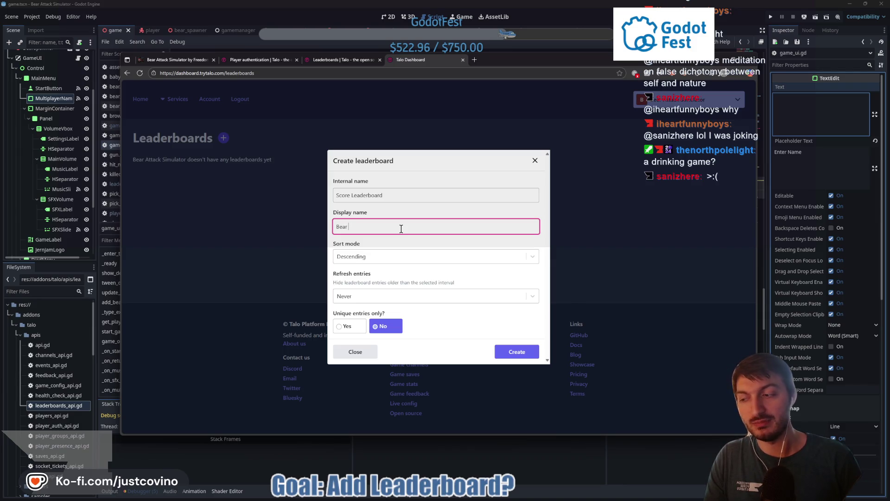
key(ctrl+a)
key(BackSpace)
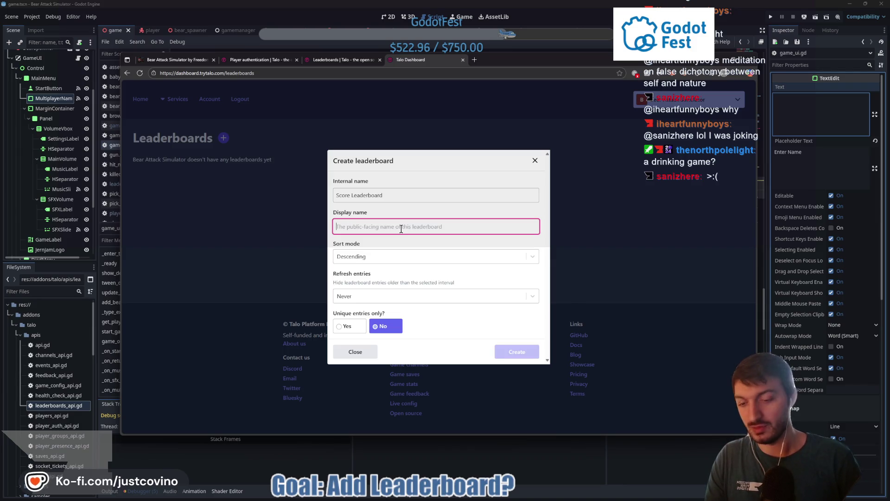
text(Bears)
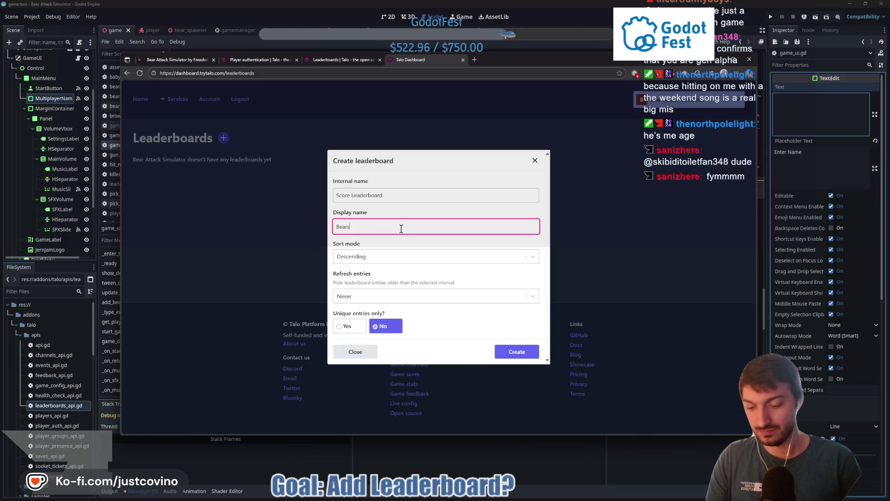
text(Defe)
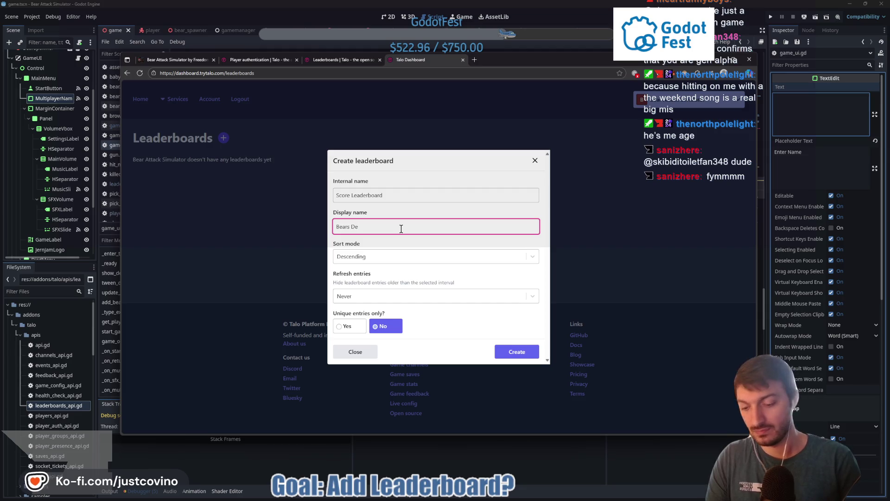
text(ated)
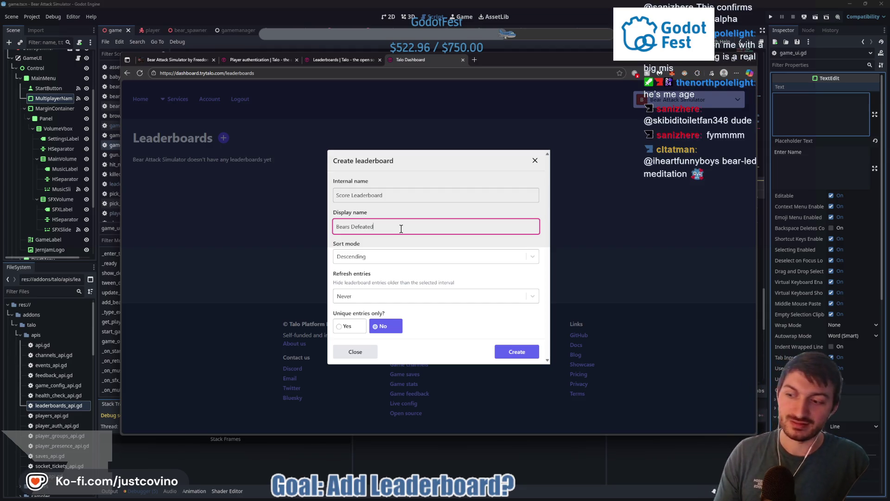
Keep Descending sort and Never refresh, and set Unique entries only to Yes.
click(390, 257)
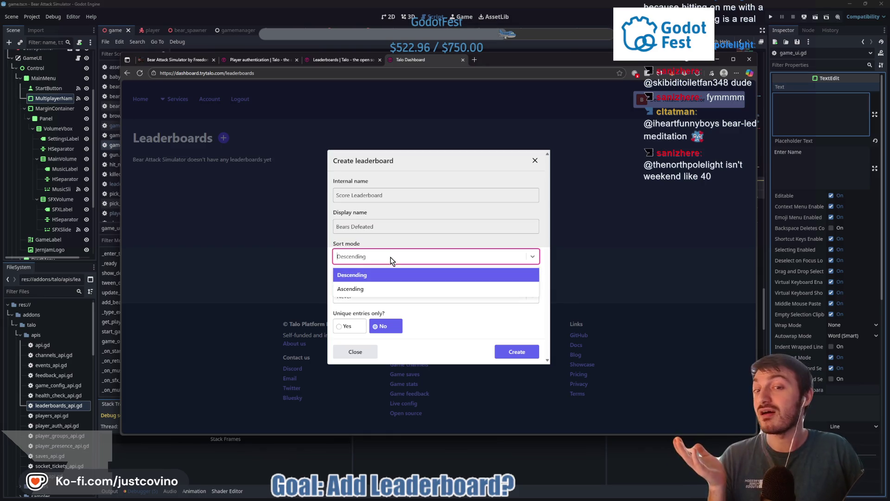
click(377, 256)
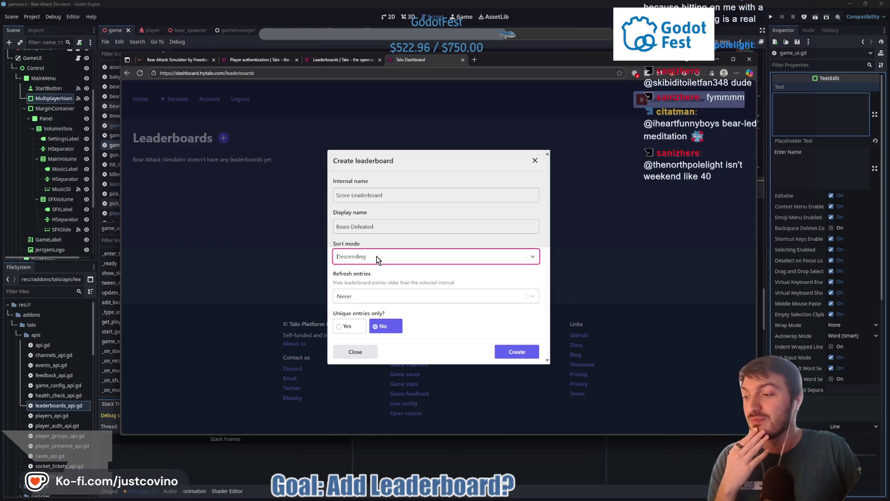
click(389, 296)
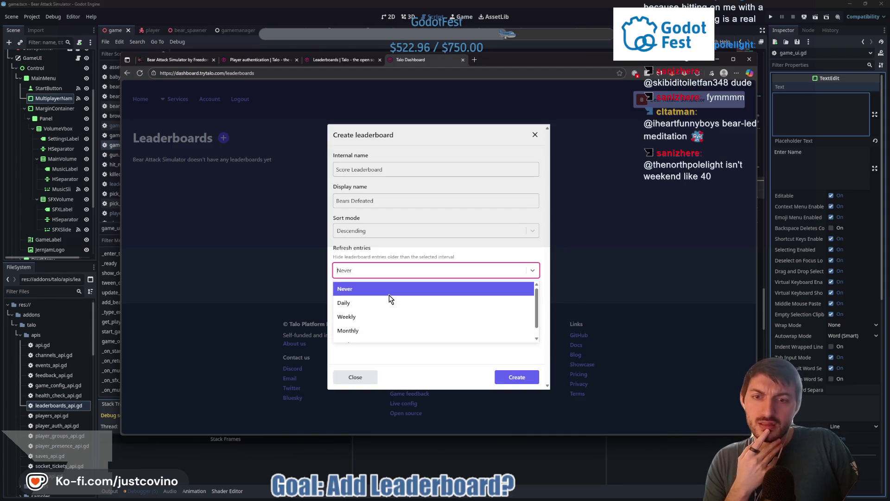
click(359, 288)
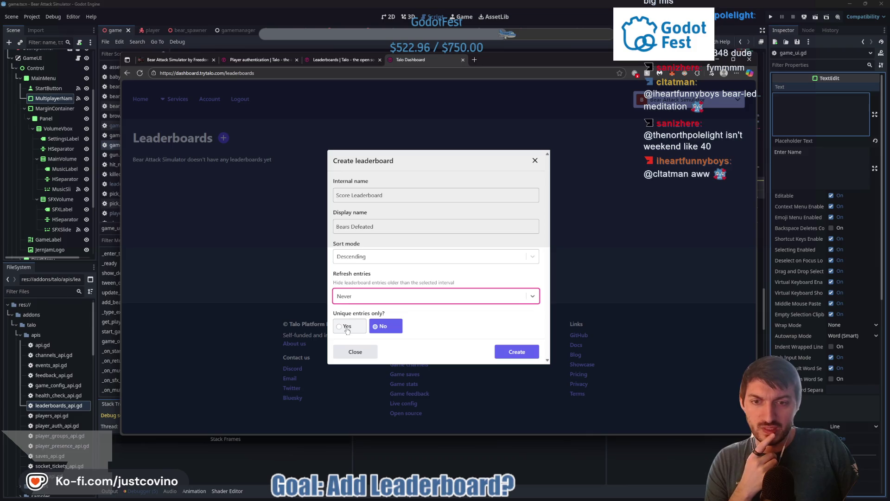
click(347, 327)
Create the Bears Defeated leaderboard and check the docs' explanation of Internal name.
click(513, 348)
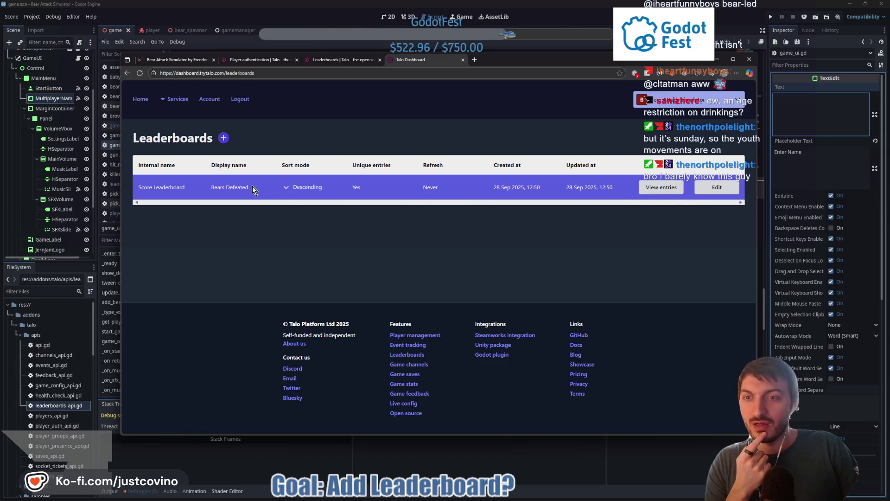
click(342, 62)
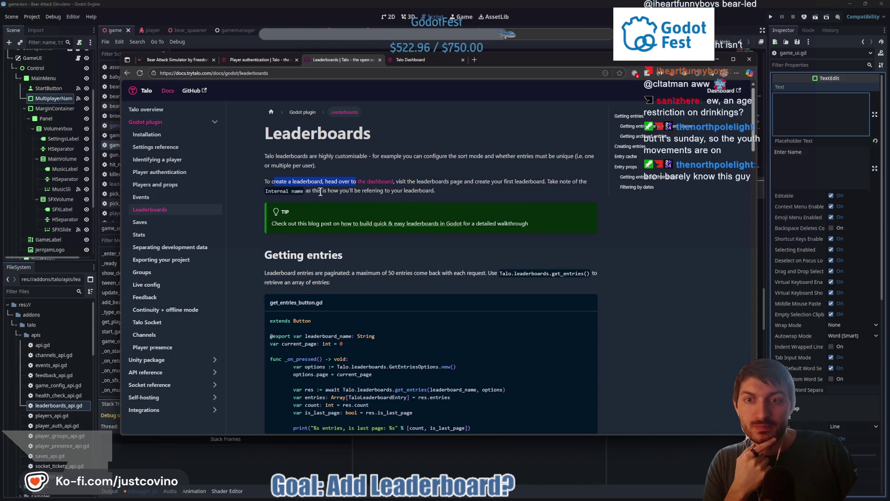
drag(303, 192, 265, 191)
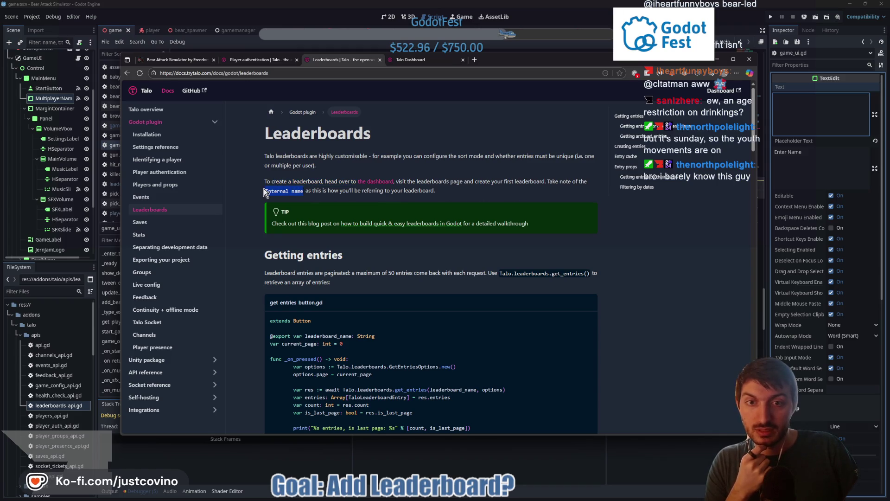
Return to the Talo dashboard and open Score Leaderboard's edit form.
click(412, 443)
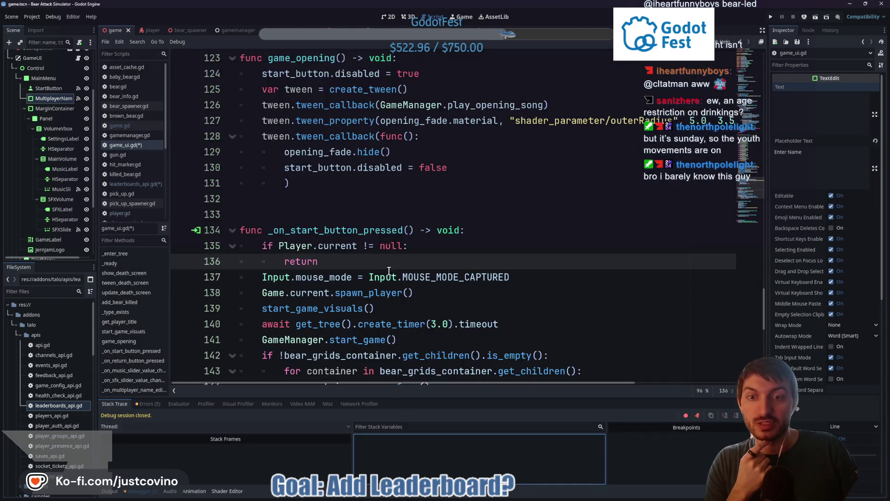
key(alt+Tab)
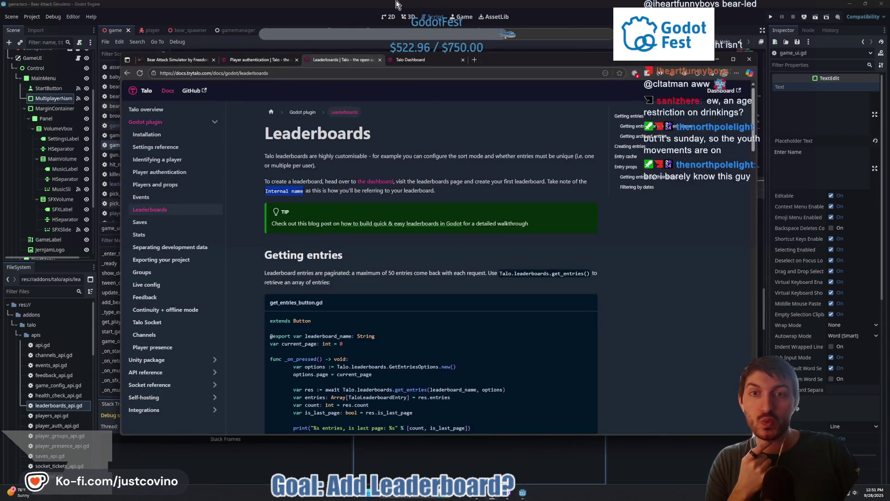
click(420, 66)
click(717, 187)
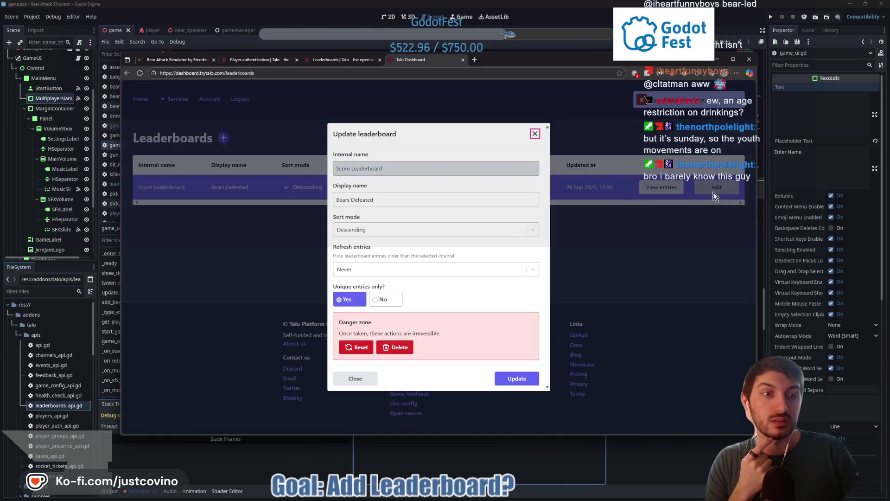
Inspect the leaderboard's Reset entry options, then cancel back to the settings.
click(370, 167)
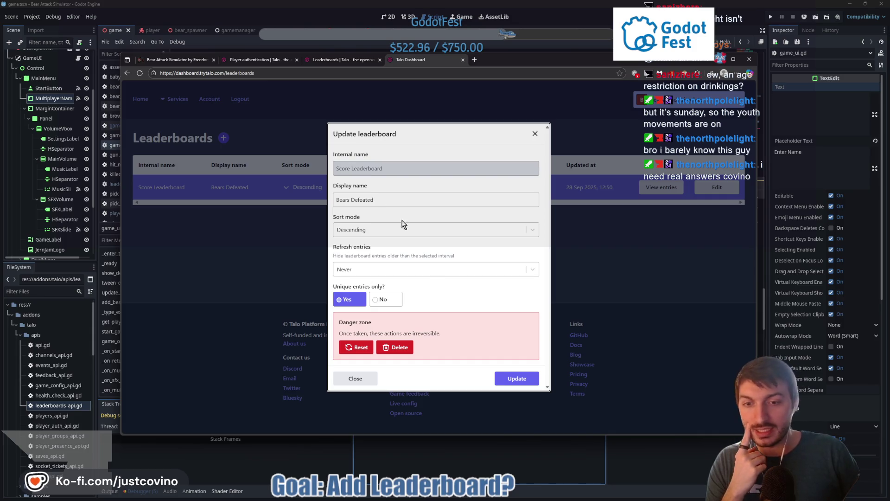
click(356, 349)
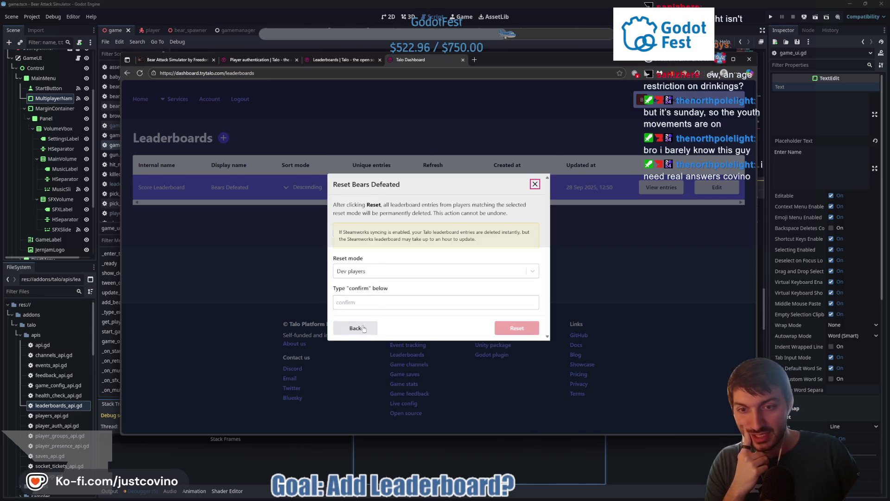
click(384, 274)
click(411, 257)
key(Escape)
Delete the Score Leaderboard and start a new Create leaderboard form.
click(395, 347)
click(473, 111)
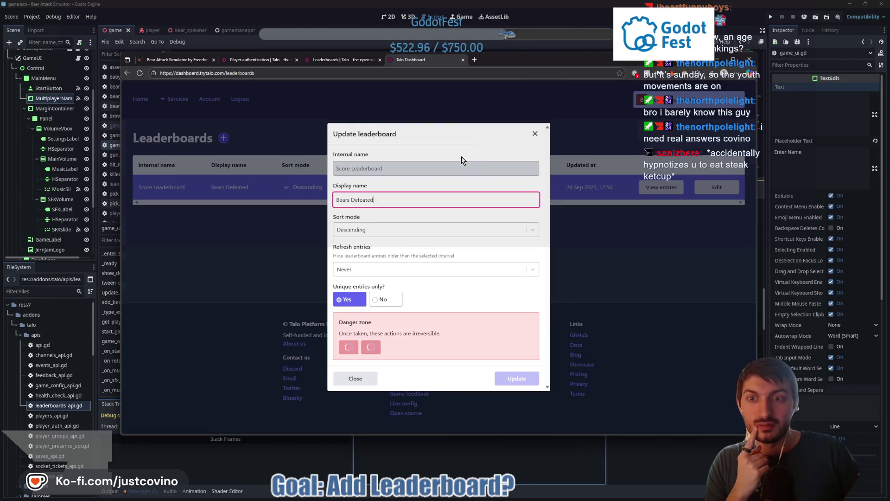
click(223, 138)
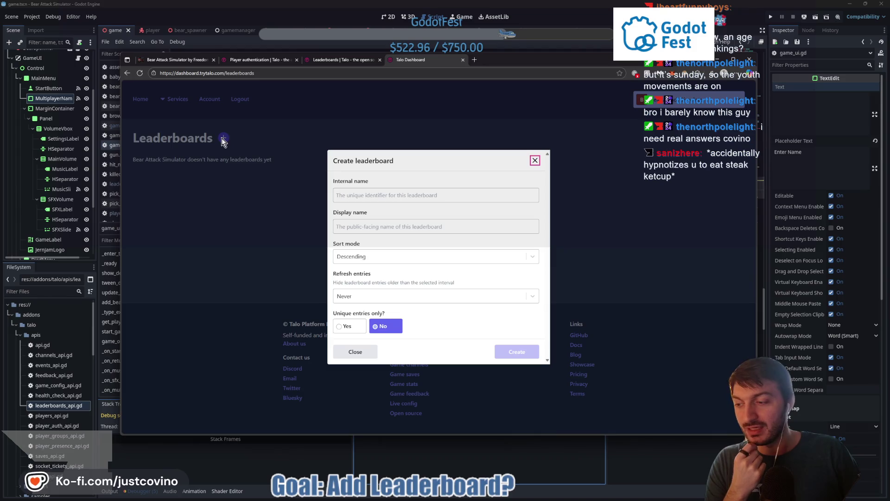
Create score_leaderboard with display name 'Bears Defeated' and unique entries only.
click(408, 197)
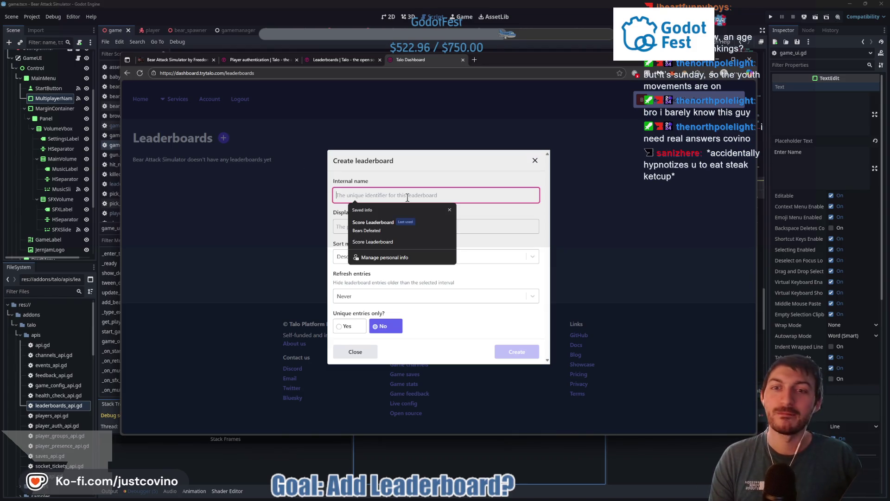
text(score_leaderboard)
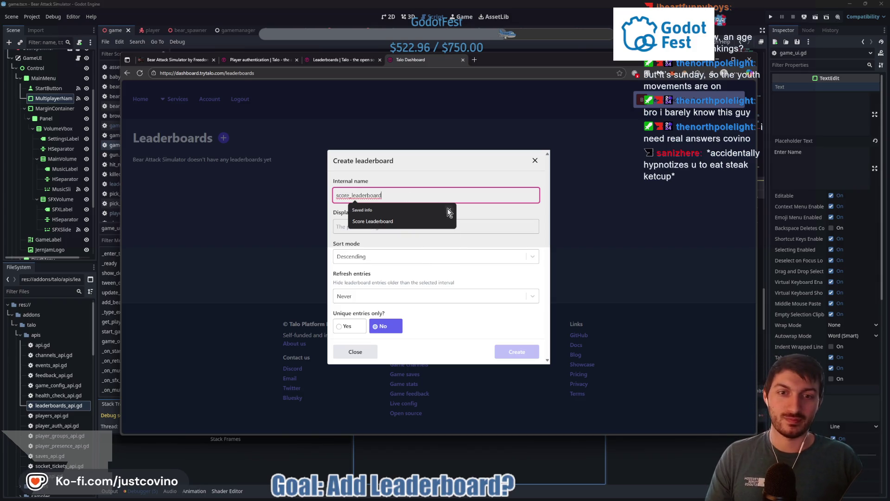
click(414, 225)
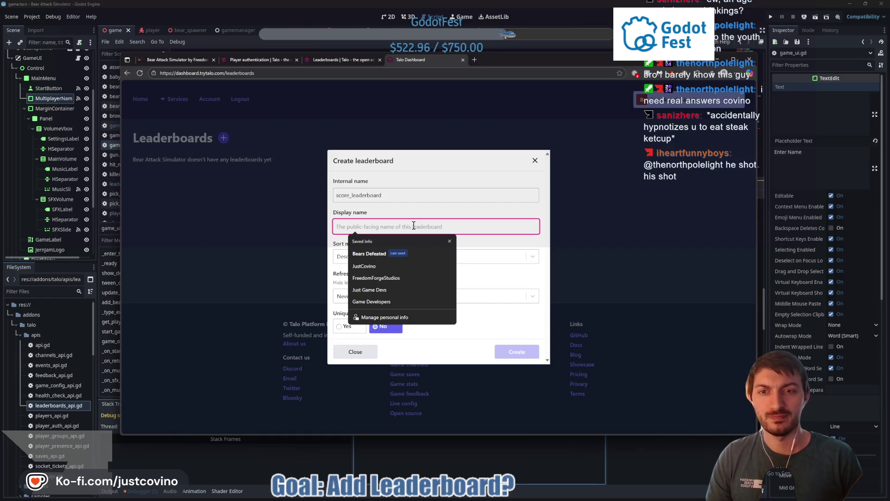
click(448, 242)
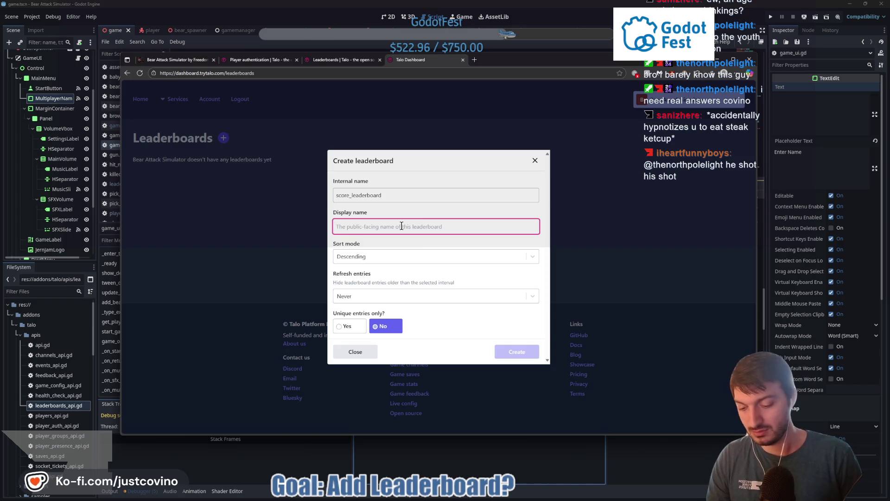
text(Bears Defet)
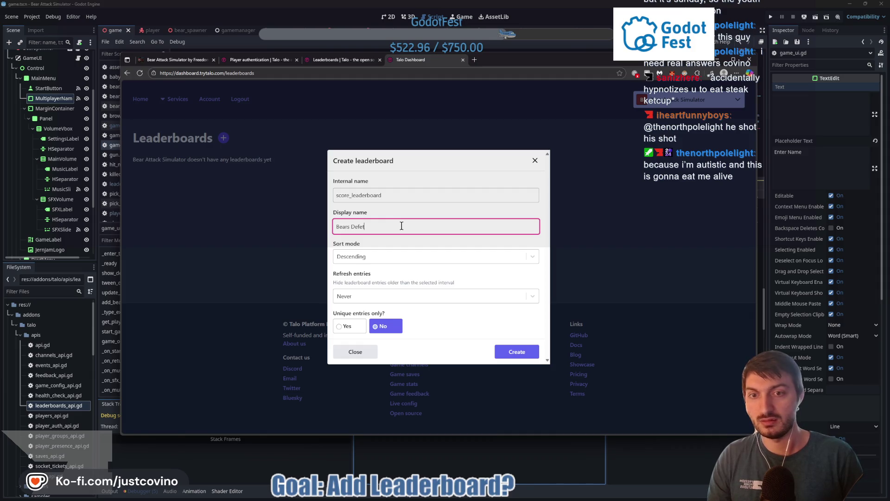
key(BackSpace)
text(ated)
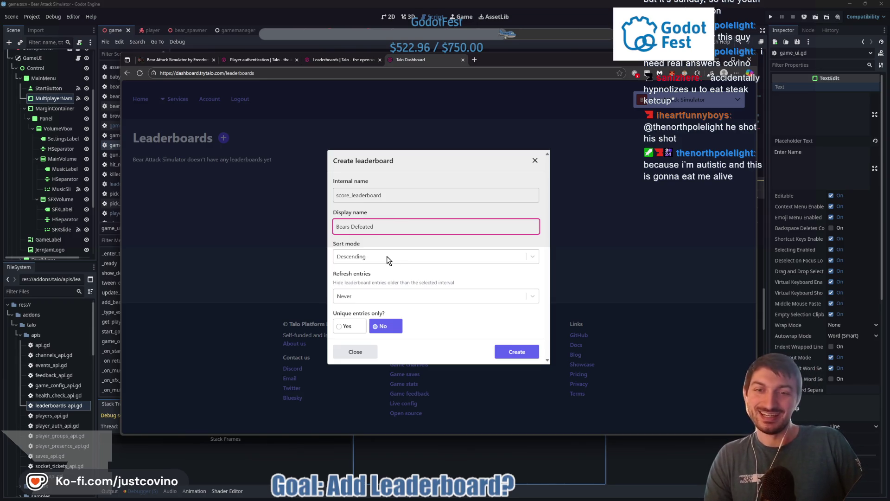
click(349, 329)
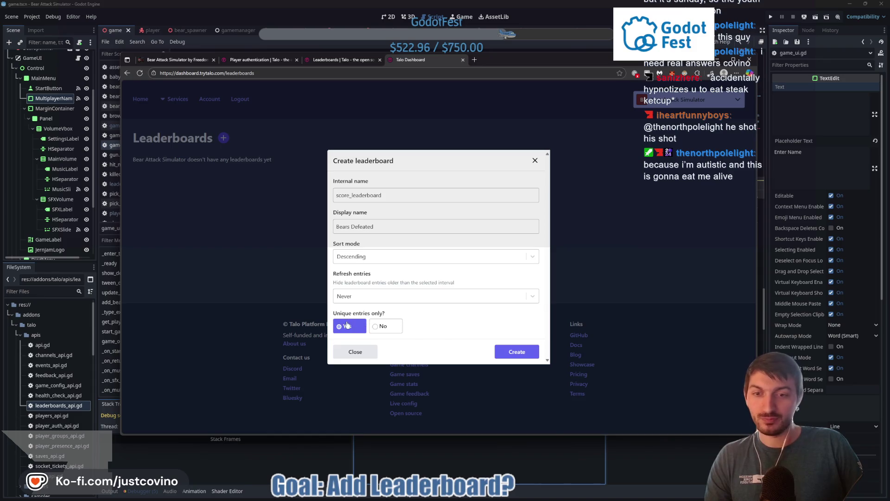
click(513, 353)
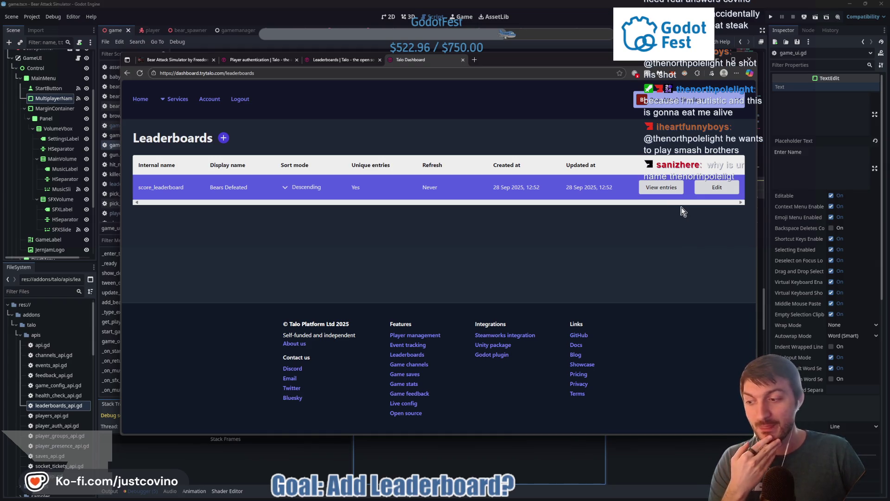
Open score_leaderboard's edit settings on the dashboard, then bring the Godot script editor forward.
click(698, 197)
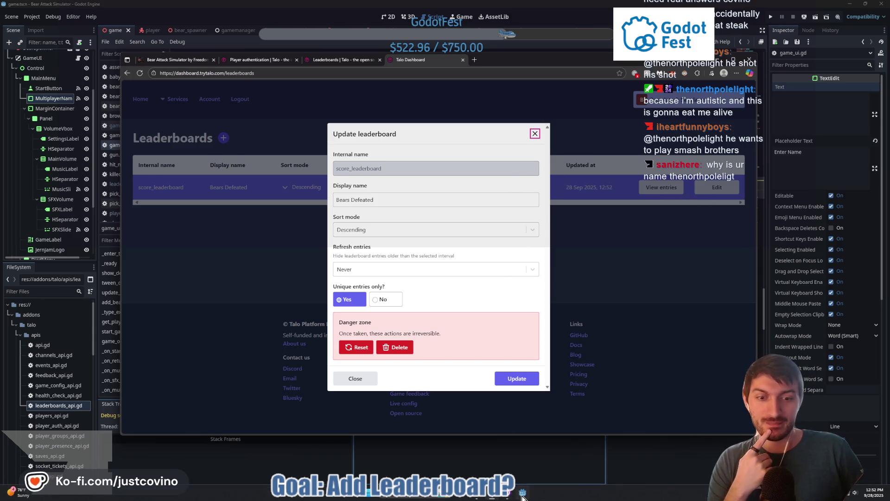
mouse_move(523, 497)
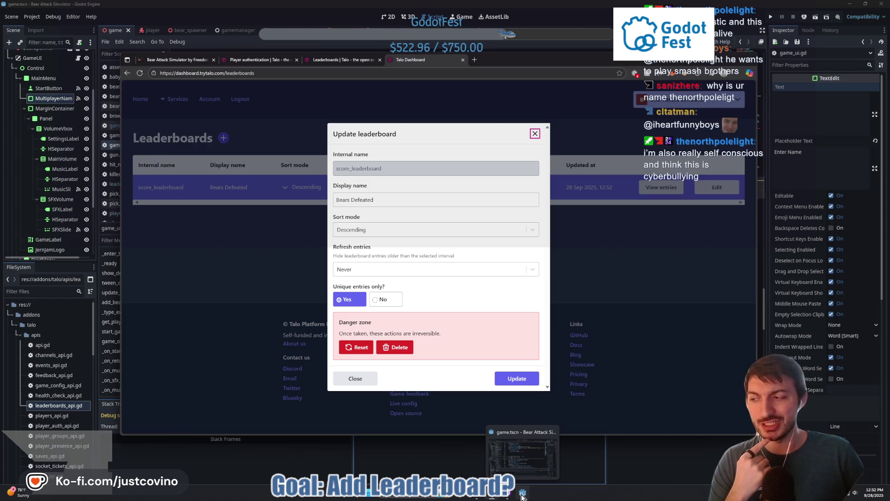
click(523, 457)
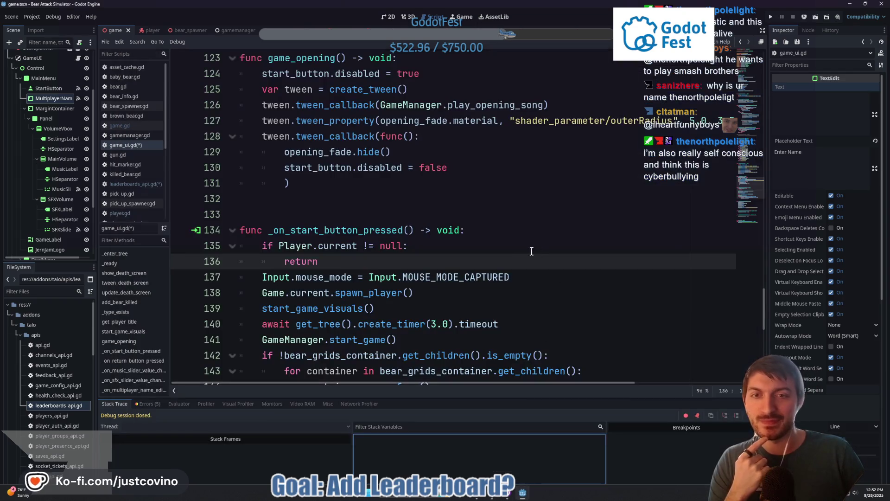
Return to the Leaderboards docs page in the browser.
scroll(382, 259, up, 2)
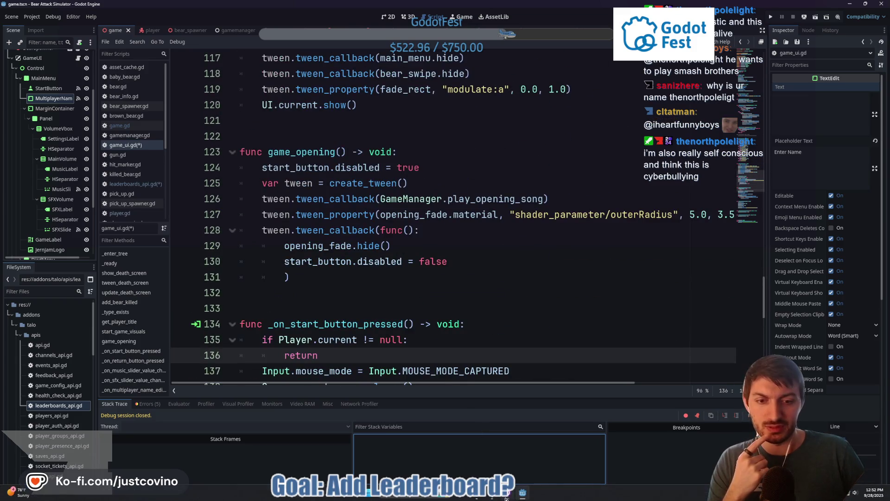
click(493, 496)
click(342, 60)
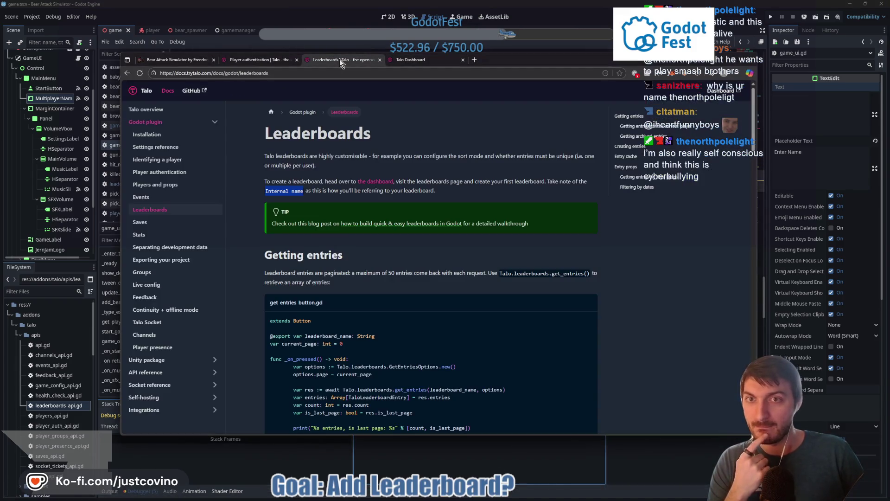
Cancel the accidental Save Page dialog, scroll the Leaderboards docs down, then switch windows.
click(478, 192)
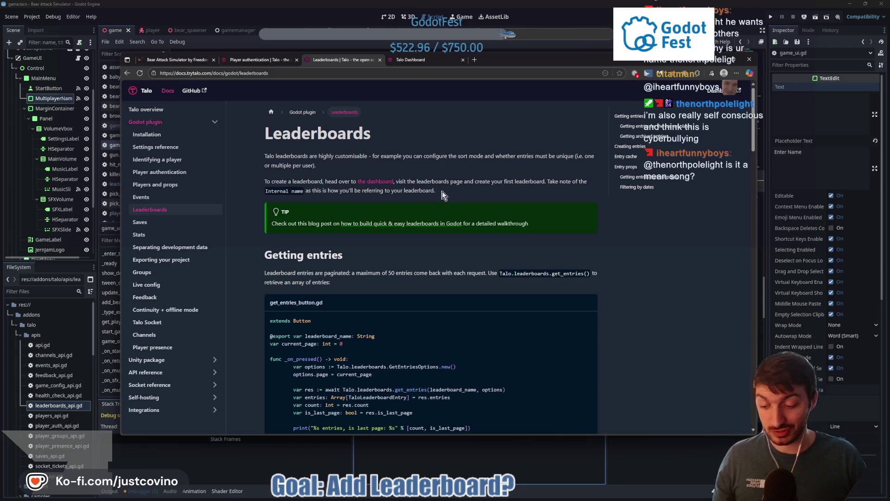
key(ctrl+s)
click(506, 287)
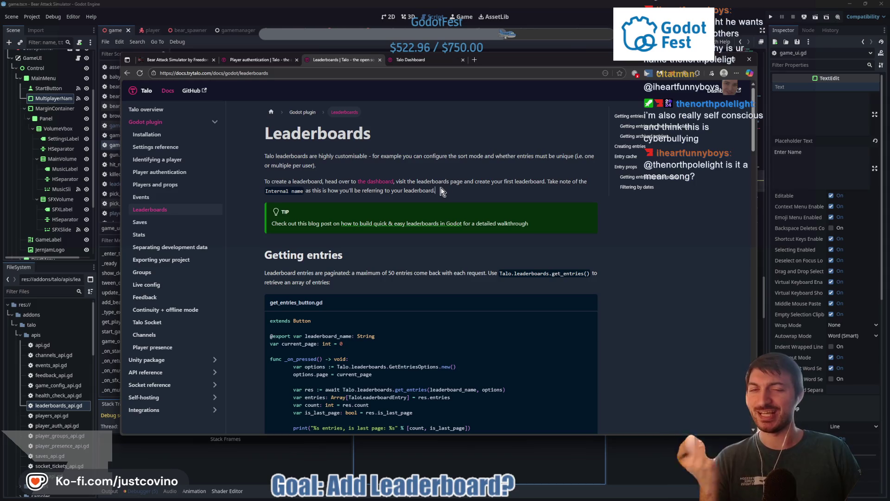
scroll(450, 188, down, 3)
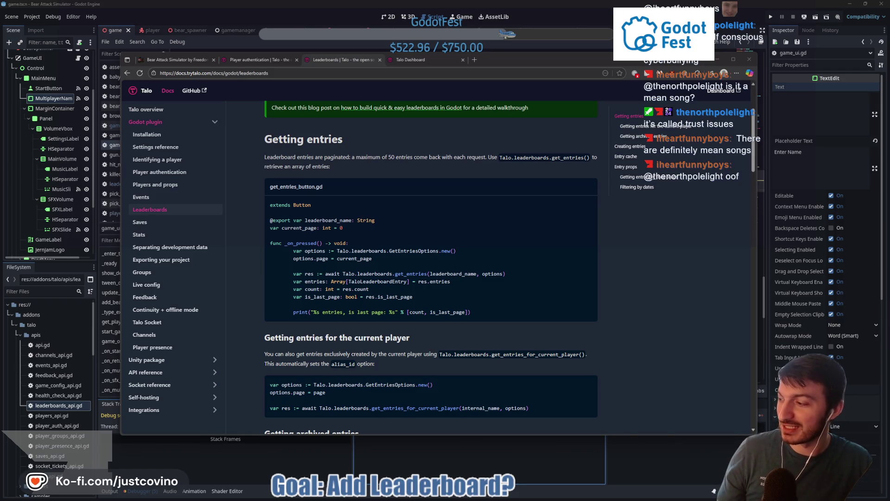
key(alt+Tab)
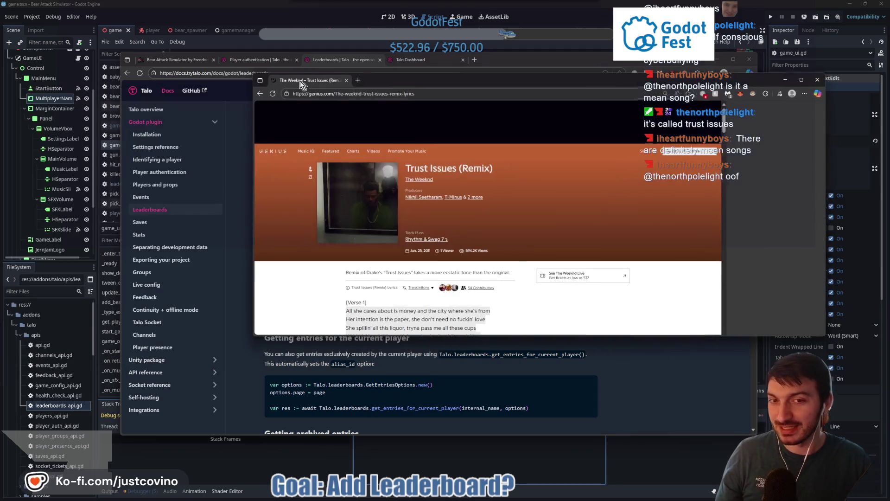
Scroll through the Trust Issues (Remix) lyrics, then close the Leaderboards docs tab.
scroll(431, 279, down, 5)
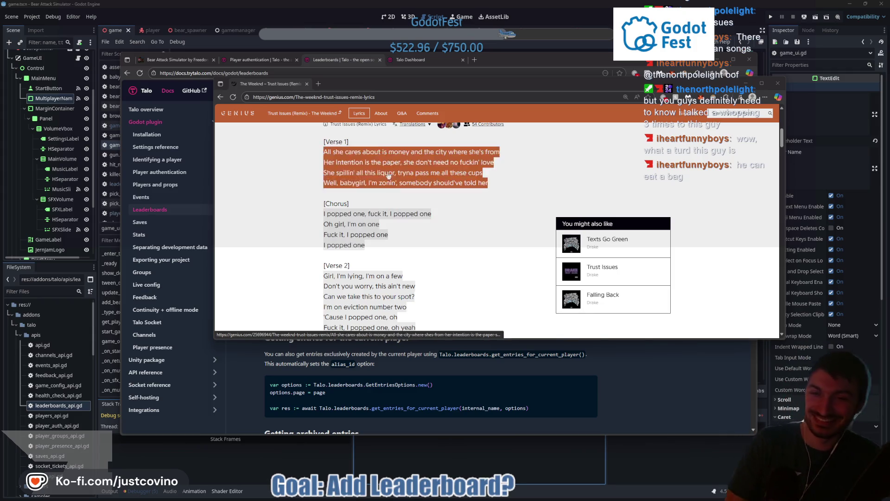
scroll(387, 239, down, 3)
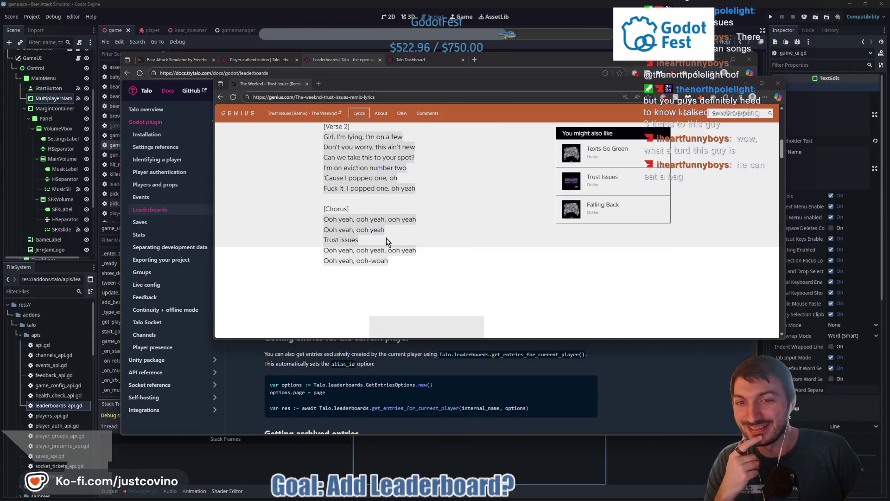
scroll(477, 237, down, 4)
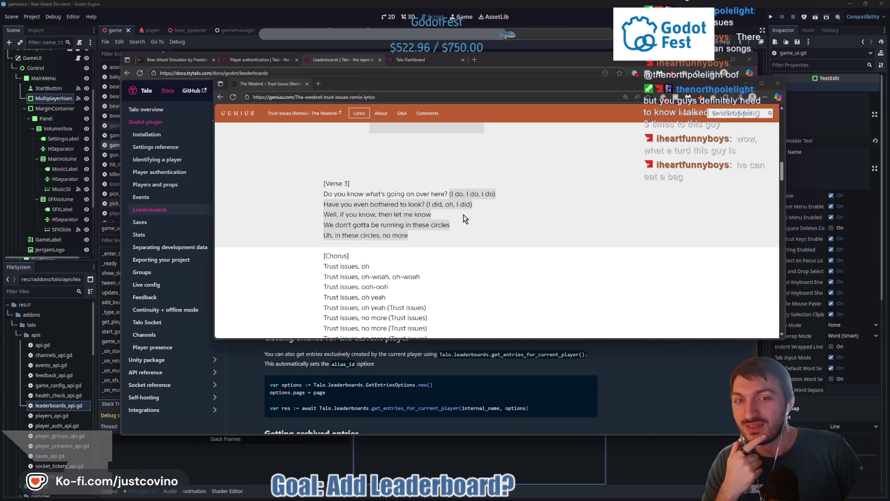
scroll(465, 218, down, 4)
scroll(458, 229, up, 3)
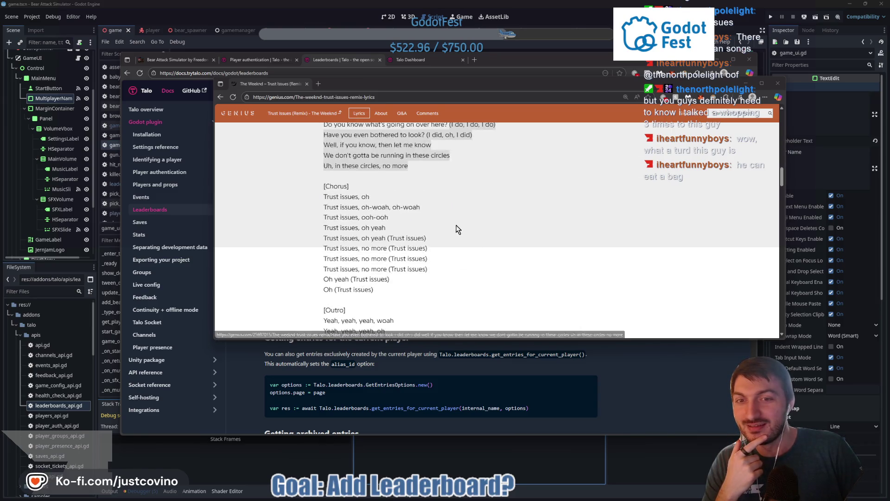
scroll(458, 229, up, 10)
scroll(458, 251, down, 10)
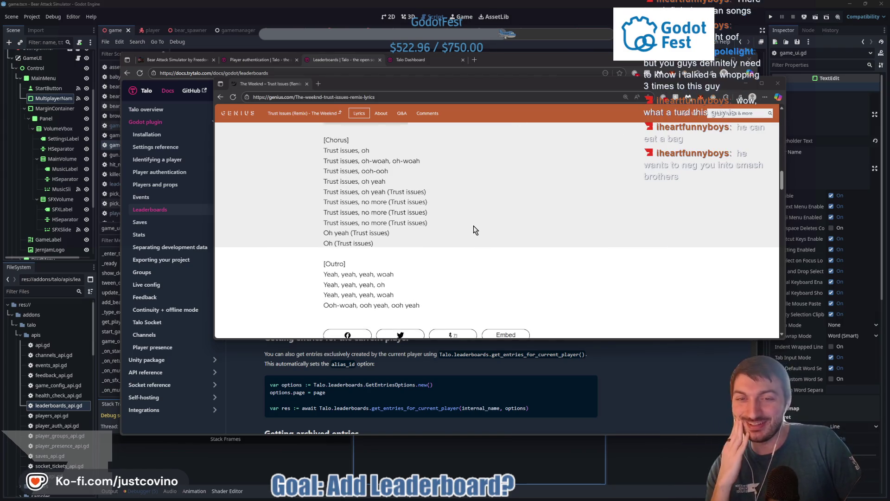
scroll(474, 227, up, 5)
scroll(550, 243, down, 3)
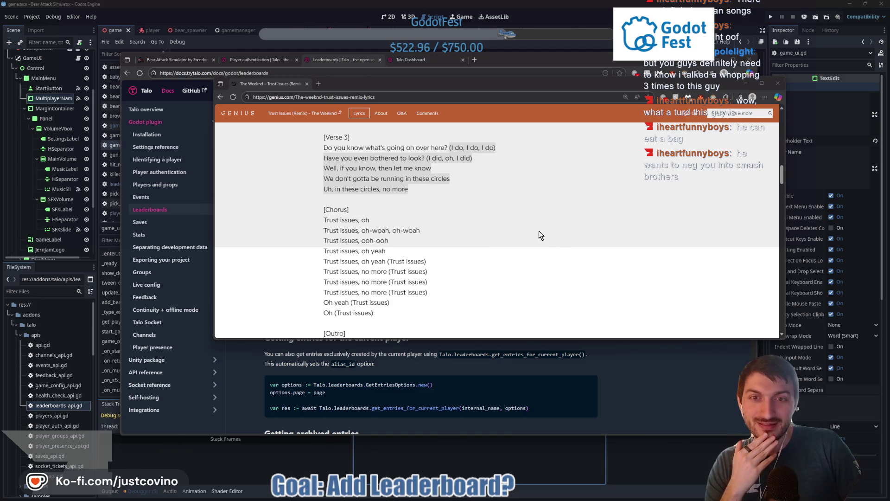
scroll(538, 230, up, 3)
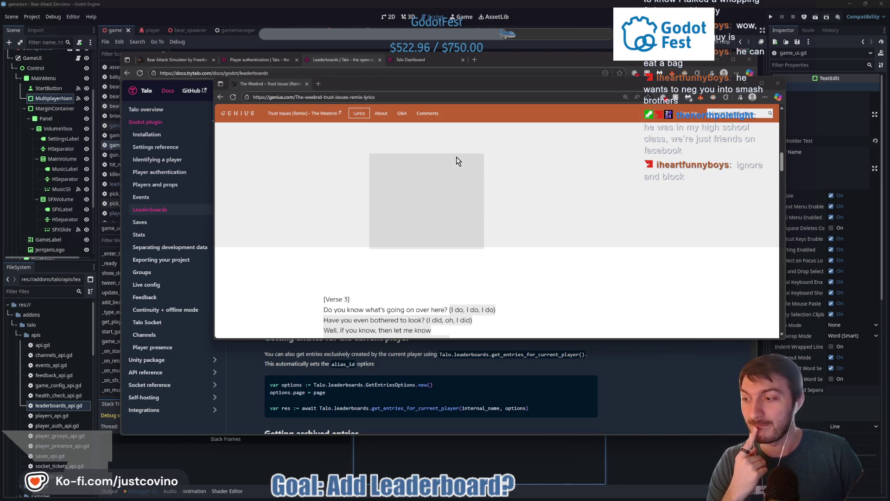
click(381, 60)
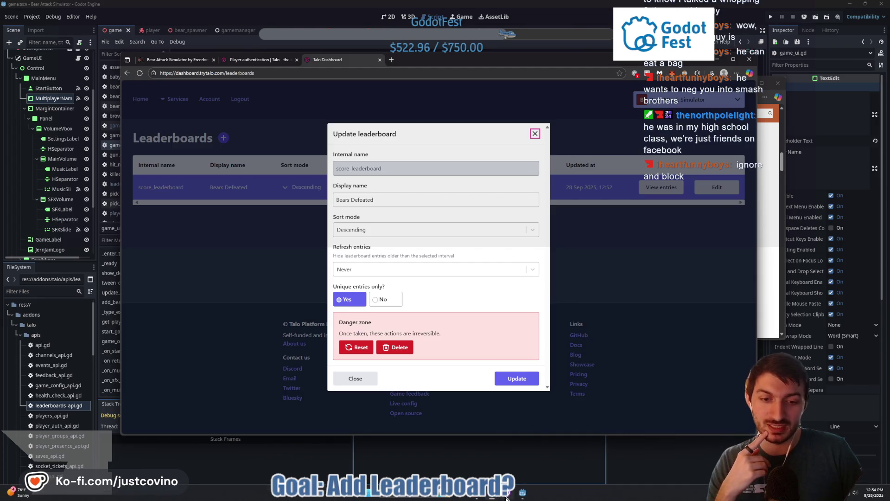
Close the lyrics window and the Update leaderboard dialog, then switch to Player authentication docs.
mouse_move(492, 497)
click(527, 457)
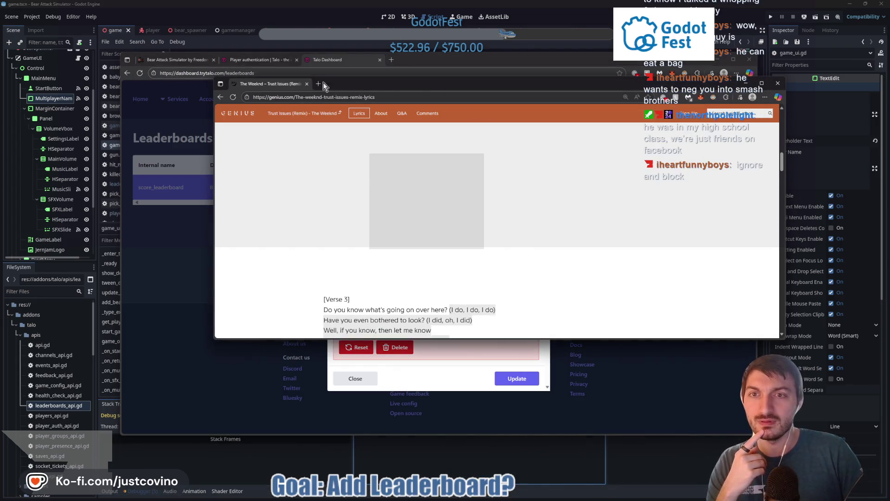
click(307, 84)
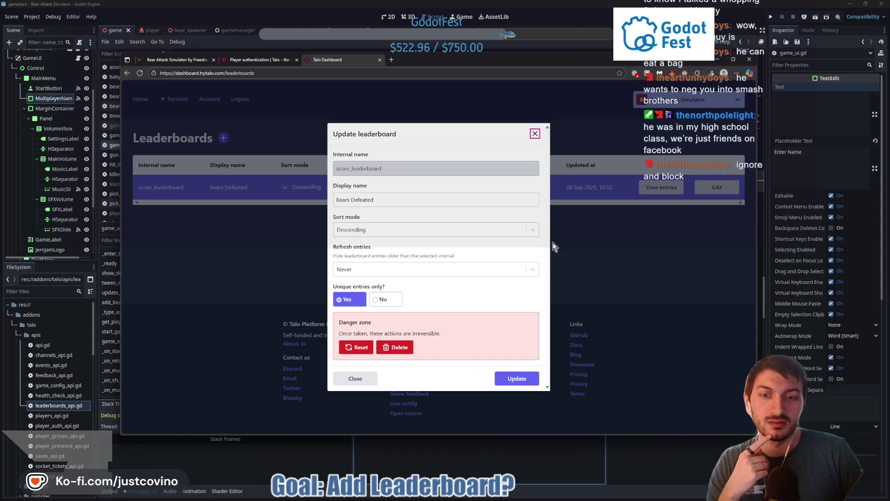
click(535, 134)
key(ctrl+shift+Tab)
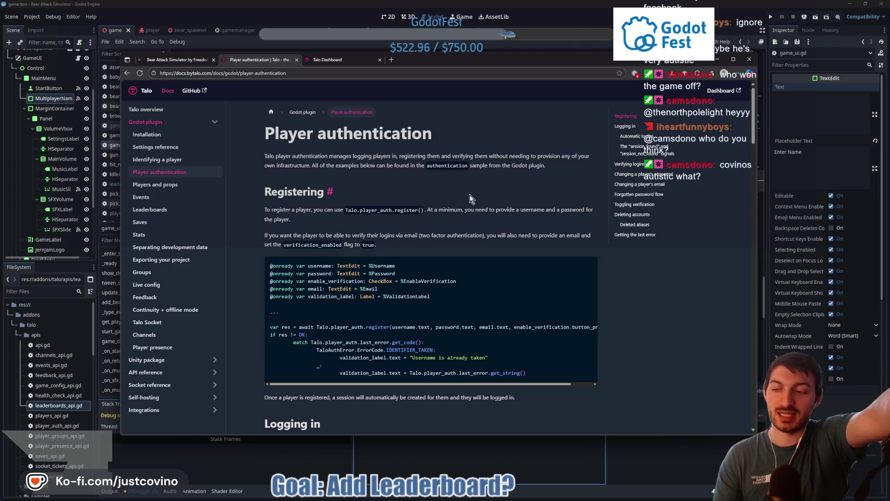
Scroll the Player authentication page down to Logging in and its login() example.
scroll(476, 205, down, 1)
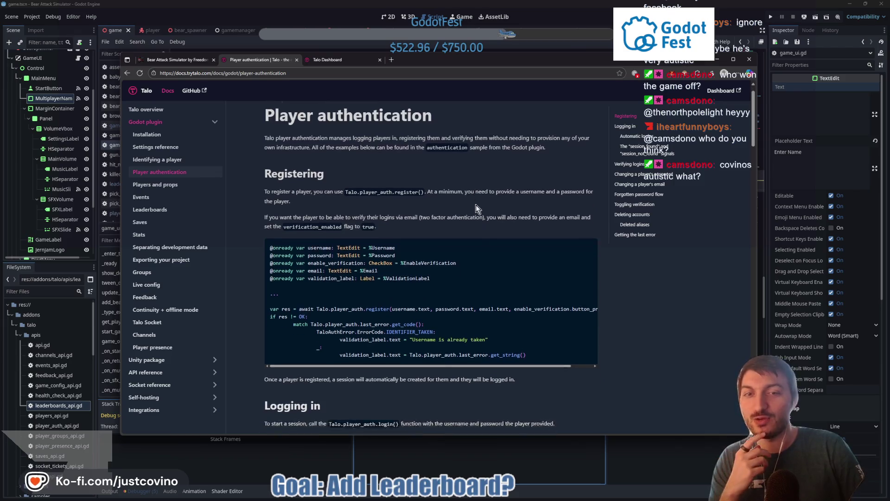
scroll(468, 164, down, 1)
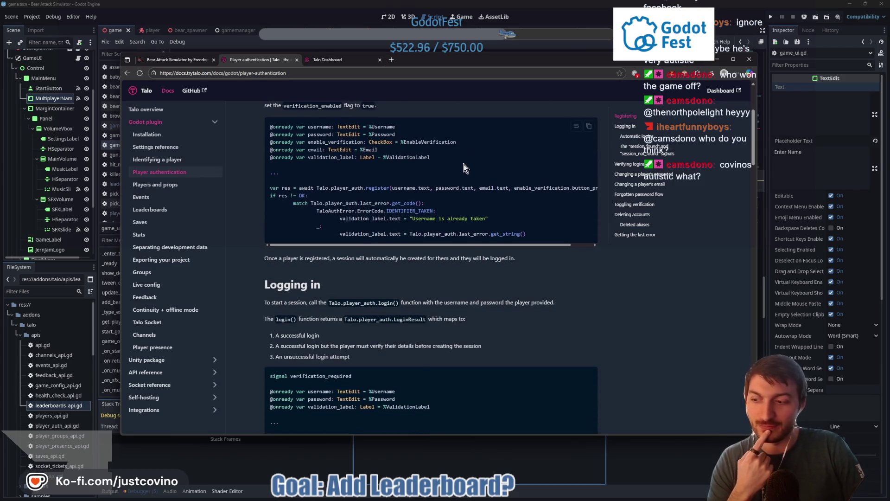
scroll(461, 165, down, 1)
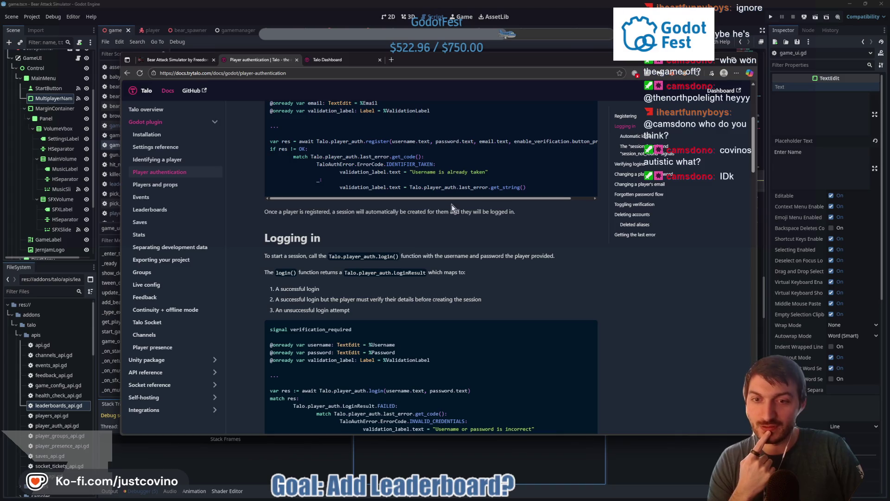
scroll(449, 205, down, 1)
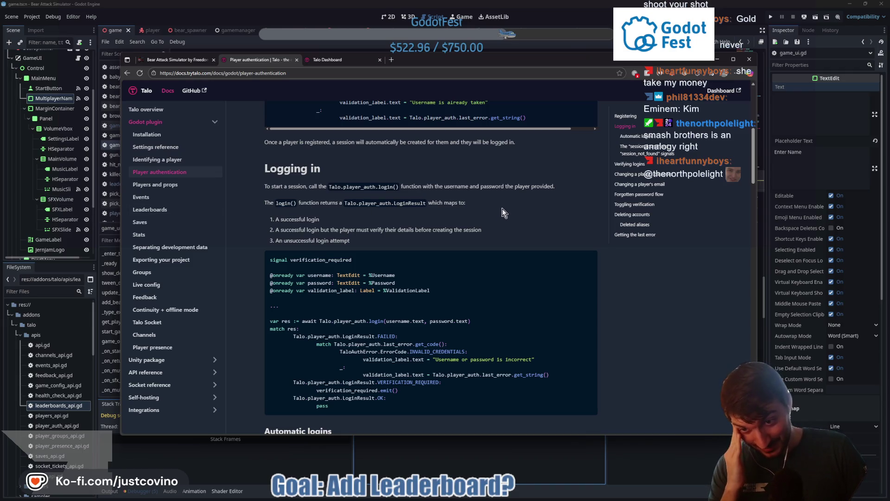
Read through Logging in and Automatic logins, then scroll back up to the Registering example.
scroll(502, 209, down, 2)
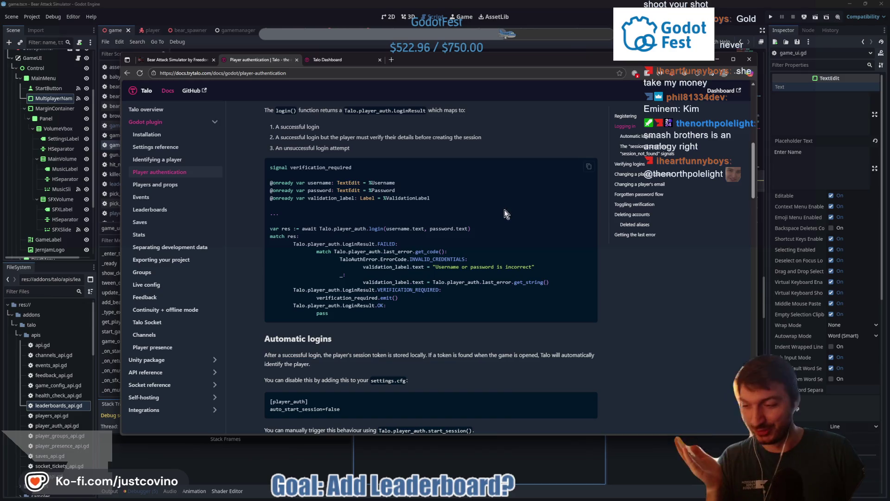
scroll(505, 214, down, 1)
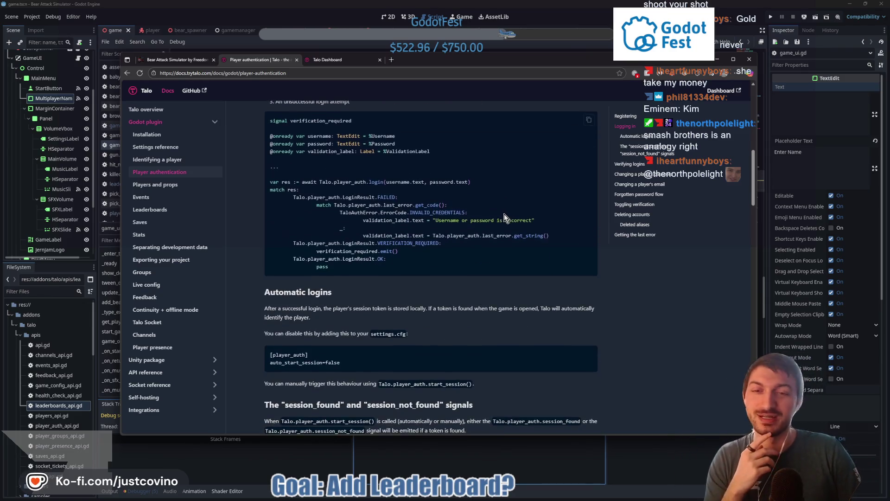
scroll(505, 214, up, 3)
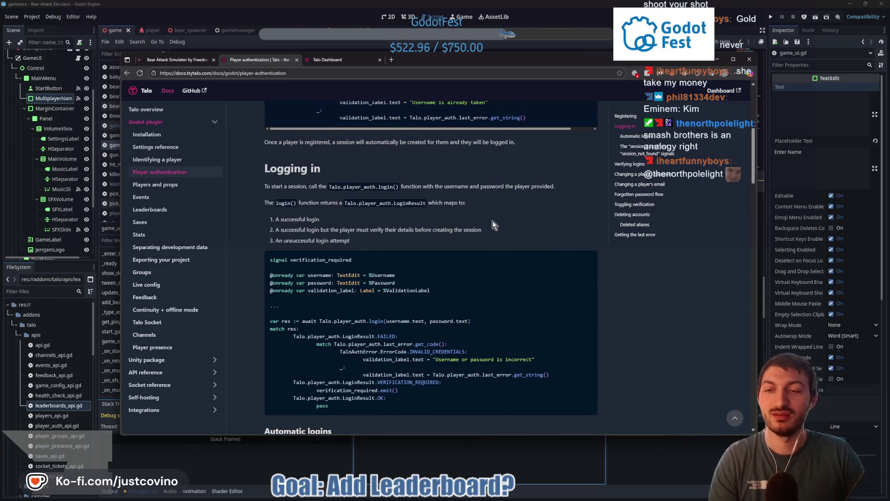
scroll(491, 221, down, 1)
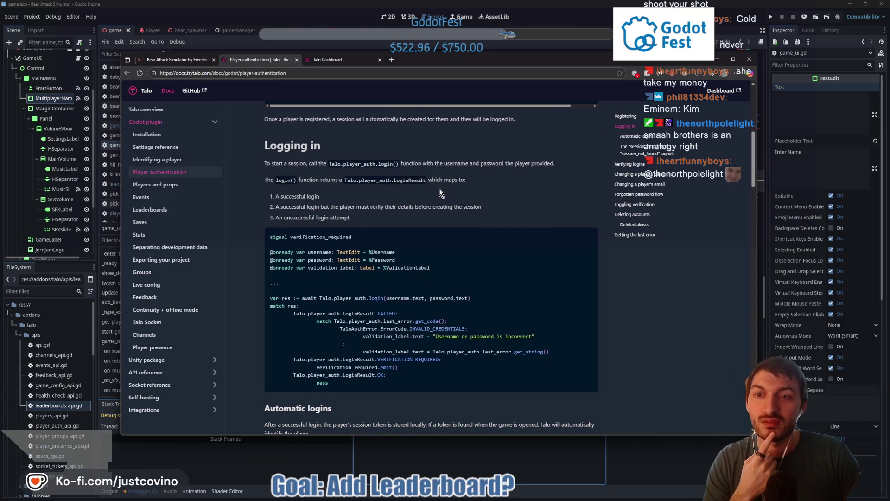
scroll(440, 192, down, 1)
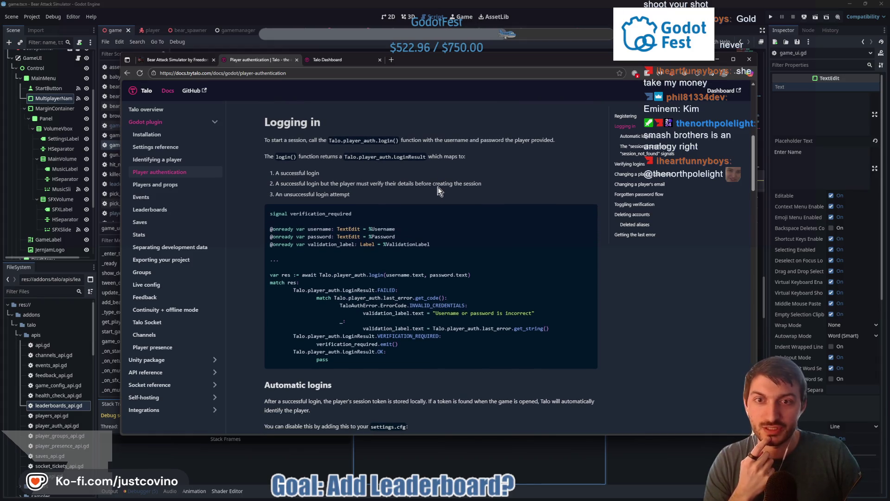
scroll(412, 166, up, 5)
scroll(430, 240, up, 8)
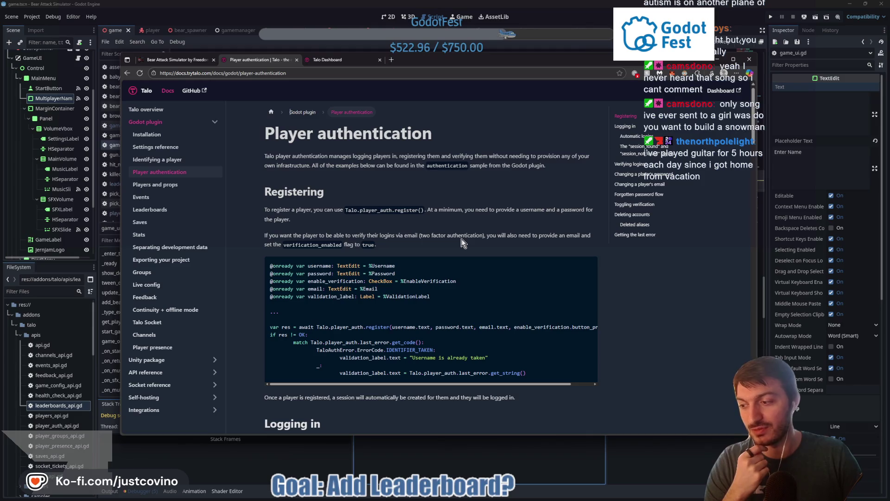
scroll(475, 230, down, 1)
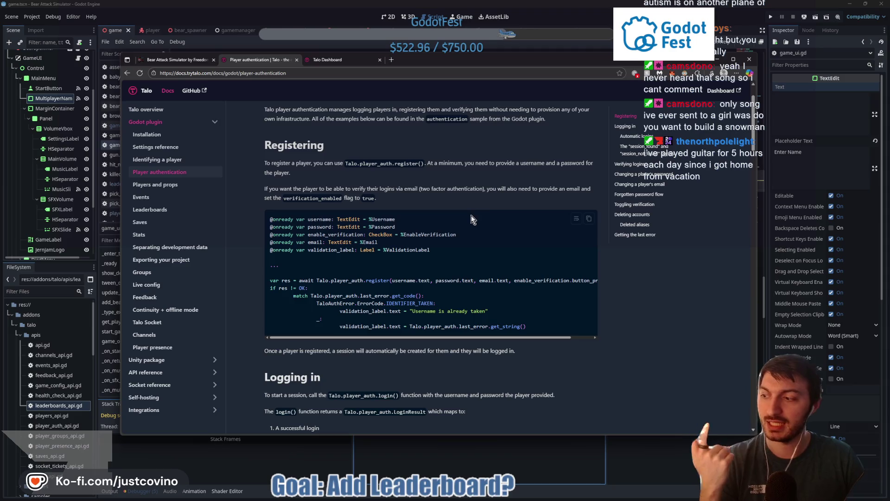
scroll(472, 189, down, 1)
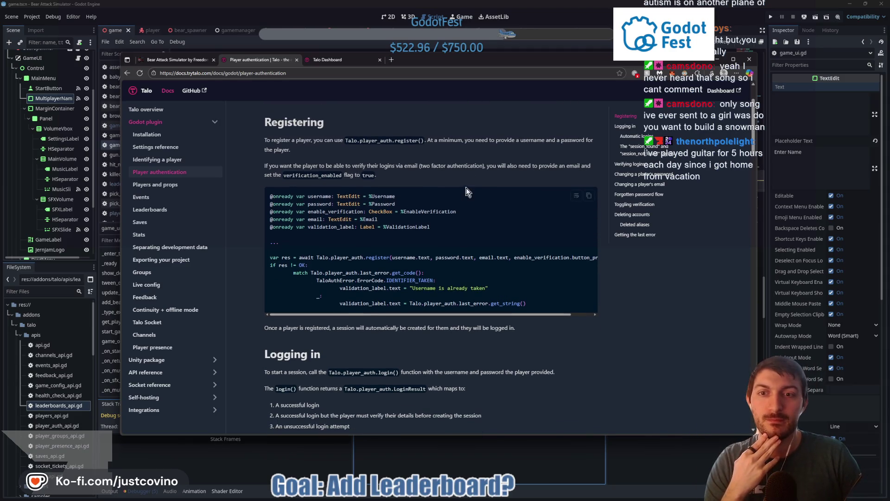
scroll(445, 166, down, 2)
scroll(444, 163, up, 2)
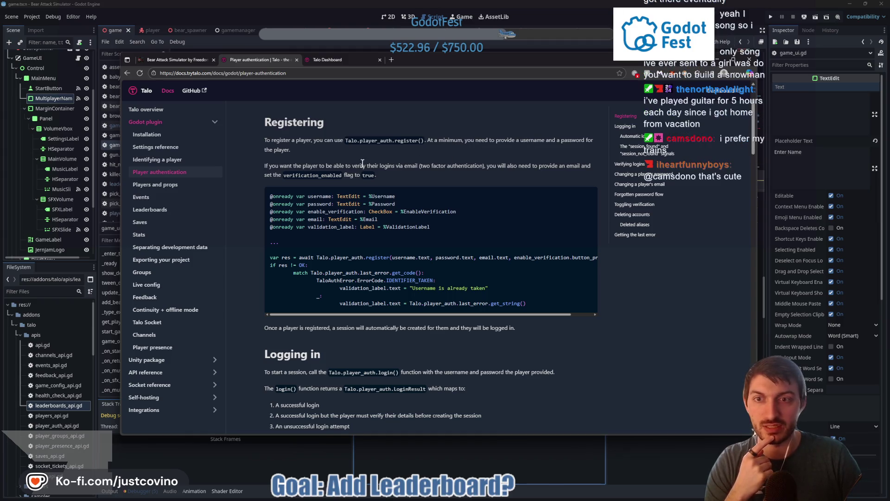
scroll(371, 195, up, 2)
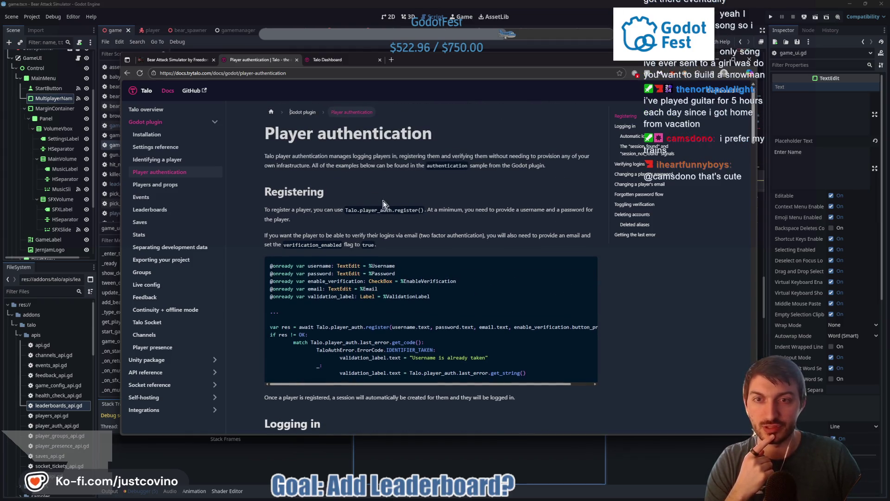
Open the Leaderboards docs page and scroll into its entries examples.
click(150, 210)
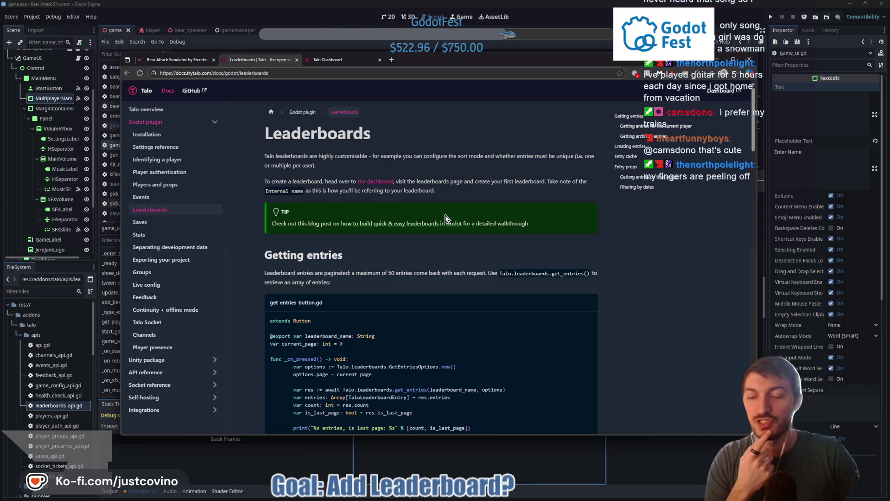
scroll(446, 215, down, 2)
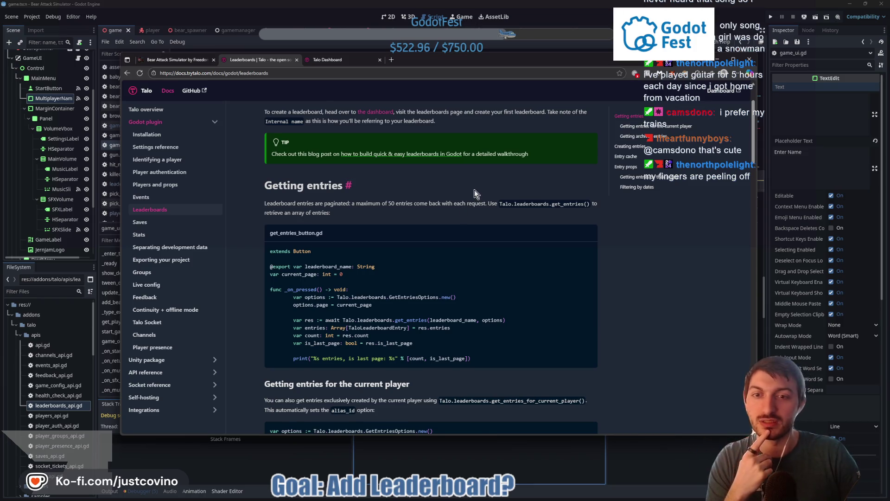
scroll(475, 190, down, 1)
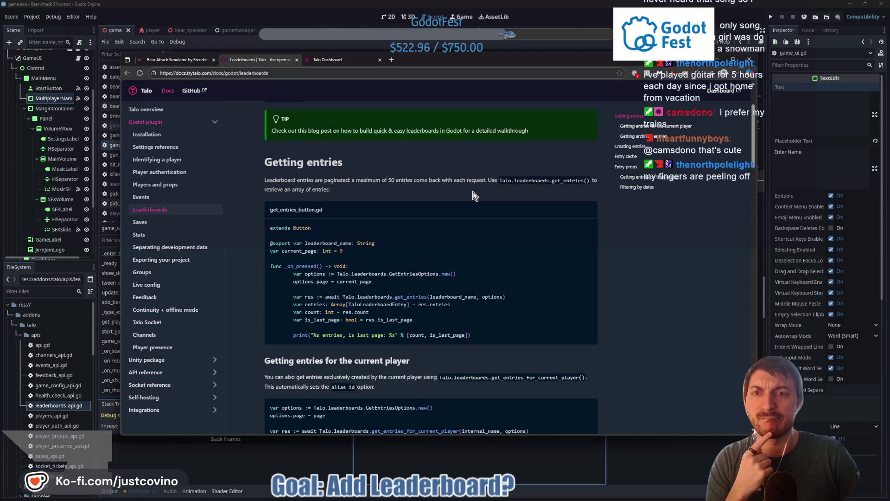
scroll(473, 191, down, 1)
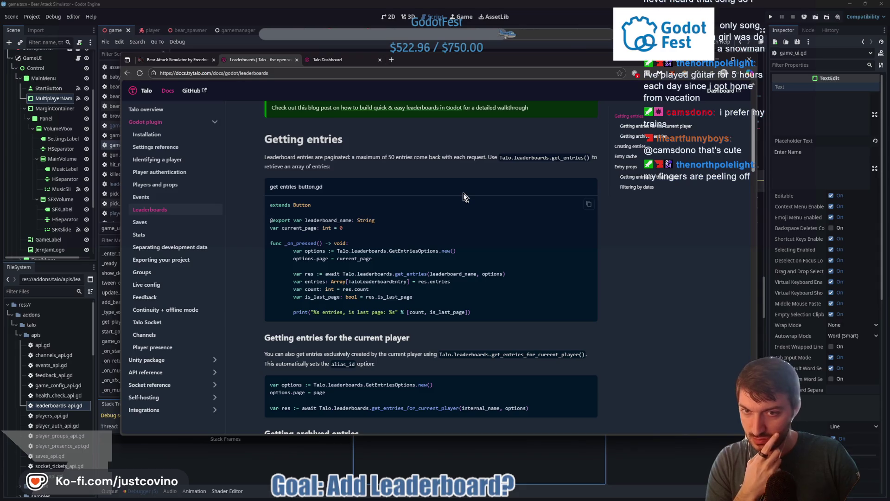
scroll(463, 193, down, 3)
scroll(459, 195, down, 1)
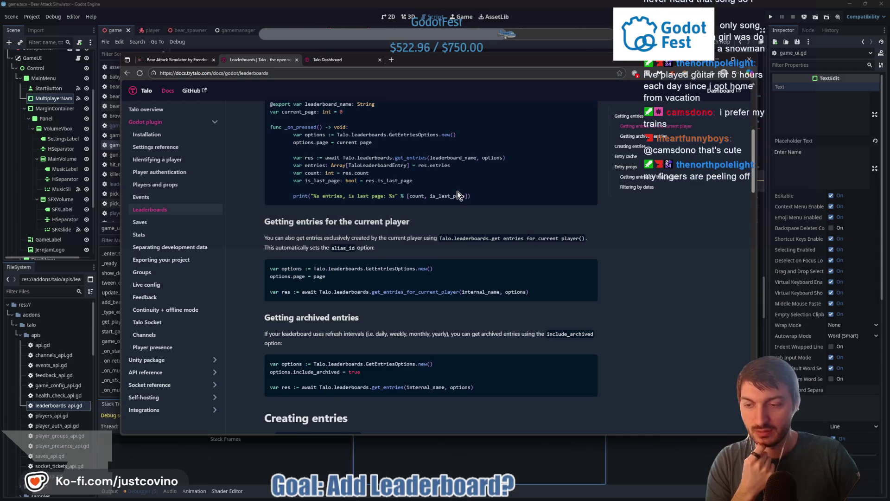
Finish reading the examples, then switch to the Bear Attack Simulator itch.io page.
scroll(458, 194, down, 1)
scroll(458, 194, down, 1)
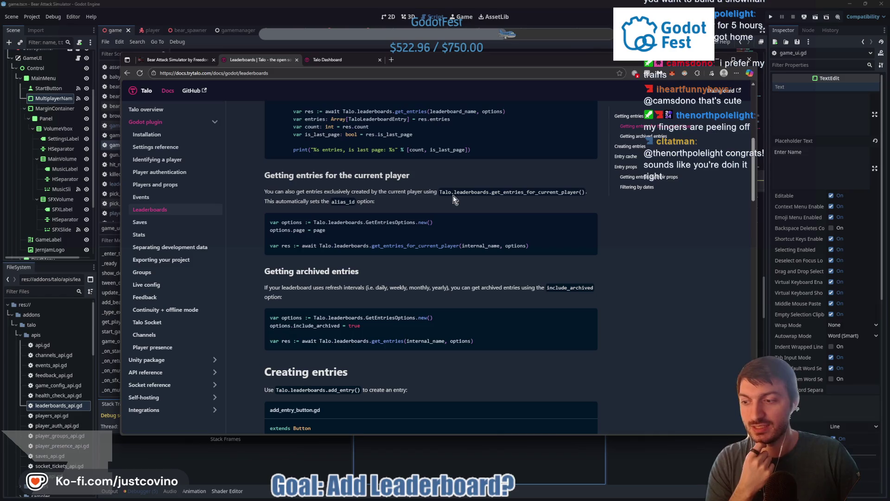
scroll(453, 196, down, 2)
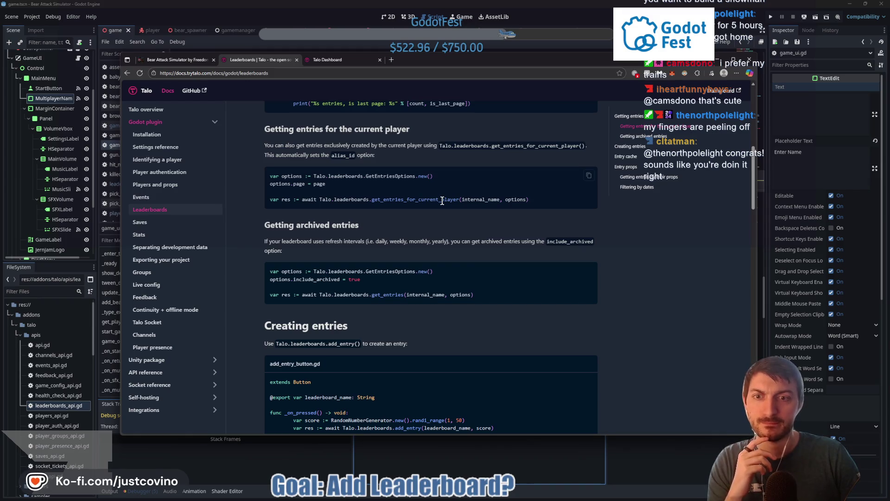
scroll(449, 214, up, 4)
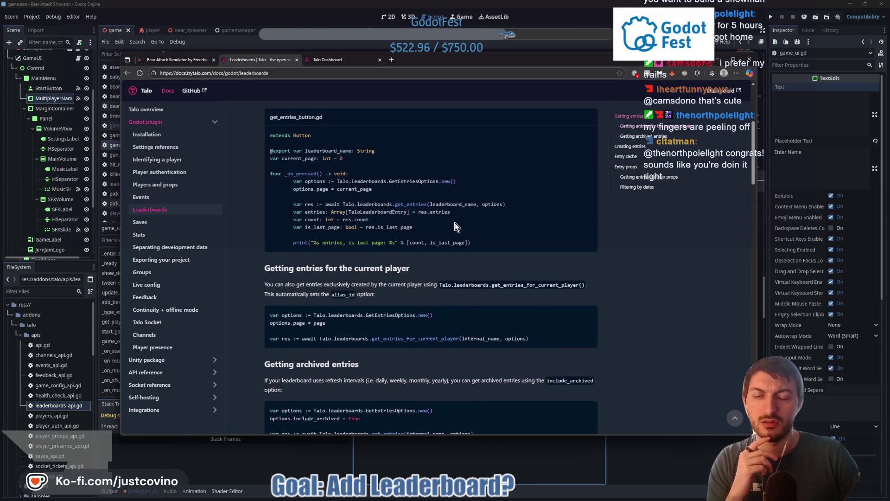
scroll(451, 222, up, 1)
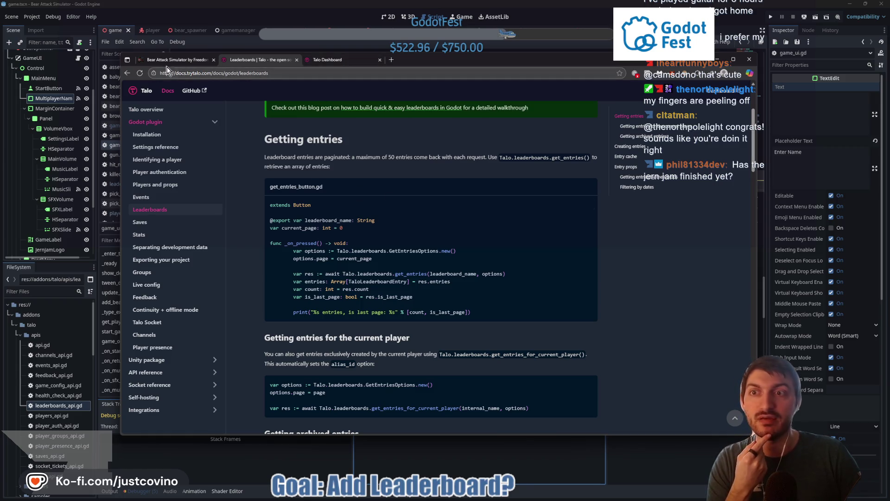
key(ctrl+shift+Tab)
scroll(513, 158, up, 3)
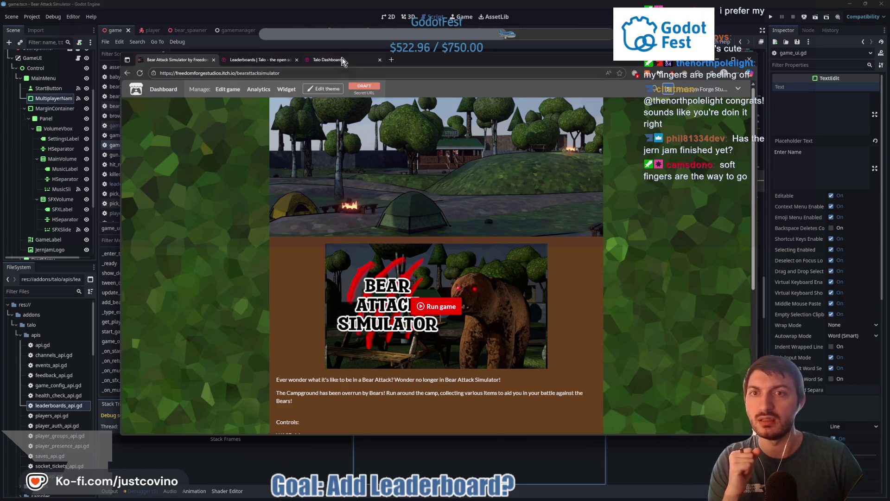
Glance at the Talo dashboard leaderboards, then return to the Leaderboards docs.
click(343, 60)
click(251, 60)
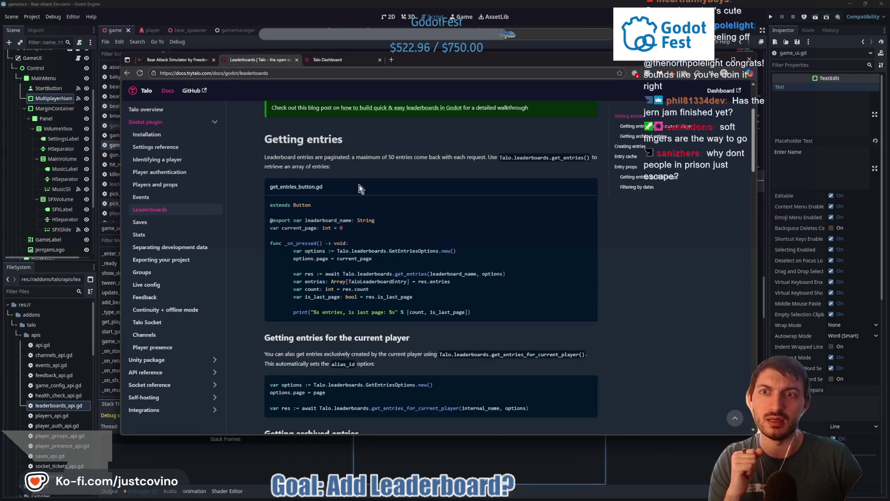
scroll(519, 238, down, 3)
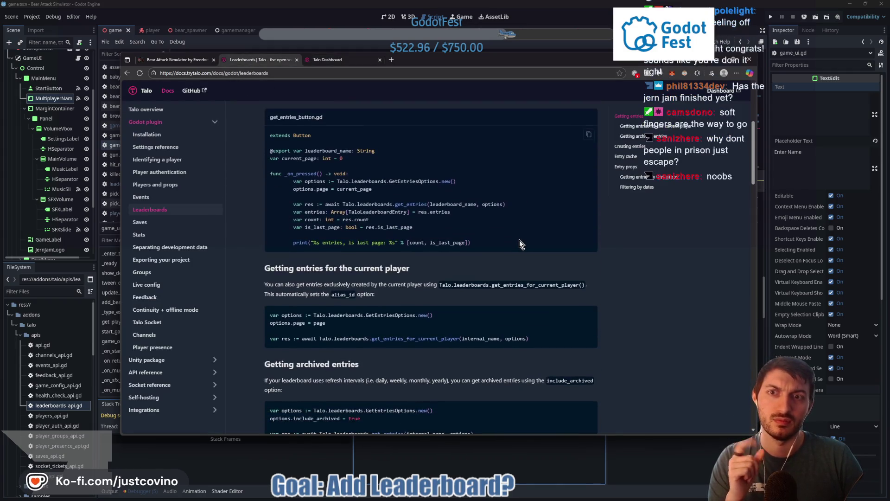
scroll(519, 242, up, 3)
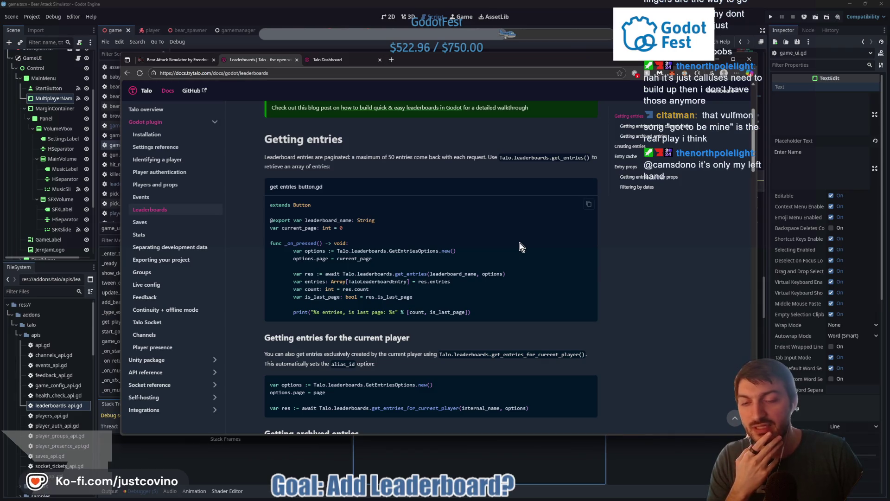
Scroll the Leaderboards docs down toward the Getting entries section.
scroll(520, 243, down, 3)
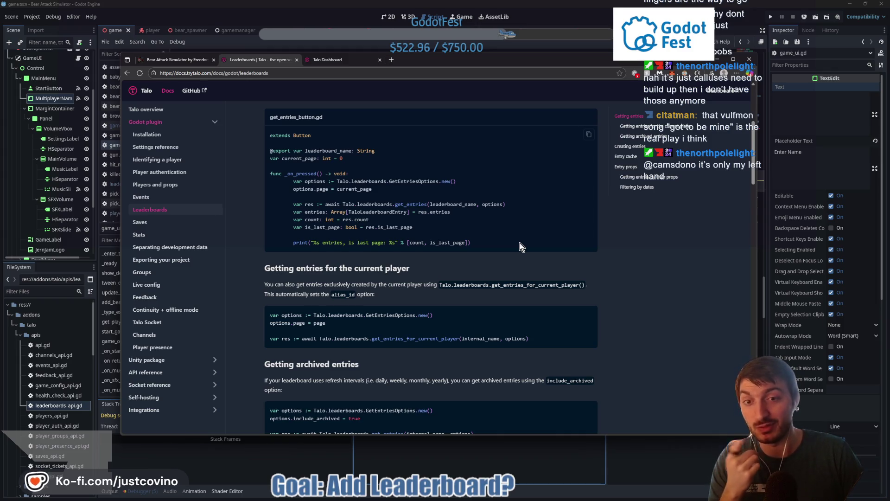
scroll(520, 243, down, 3)
scroll(449, 227, down, 1)
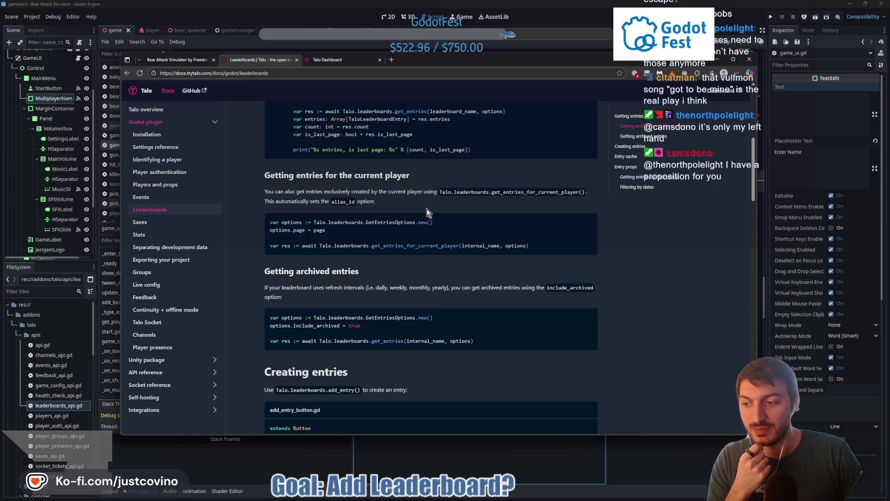
scroll(427, 212, down, 1)
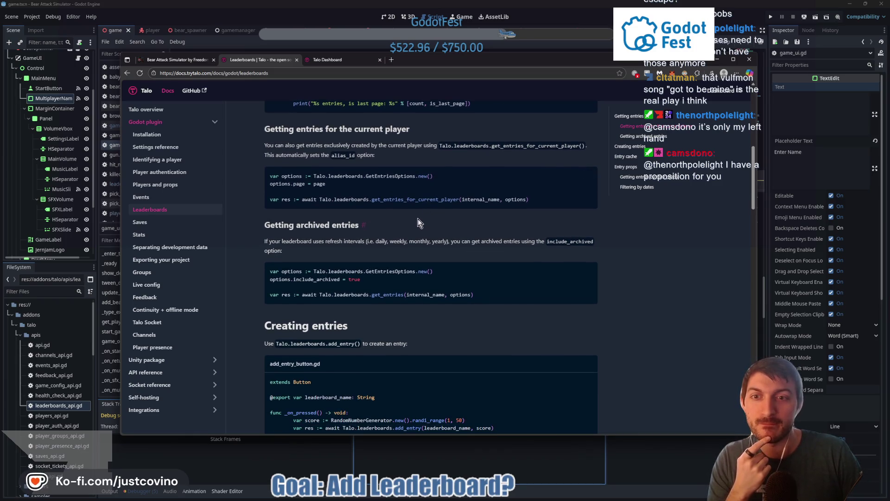
scroll(419, 222, up, 5)
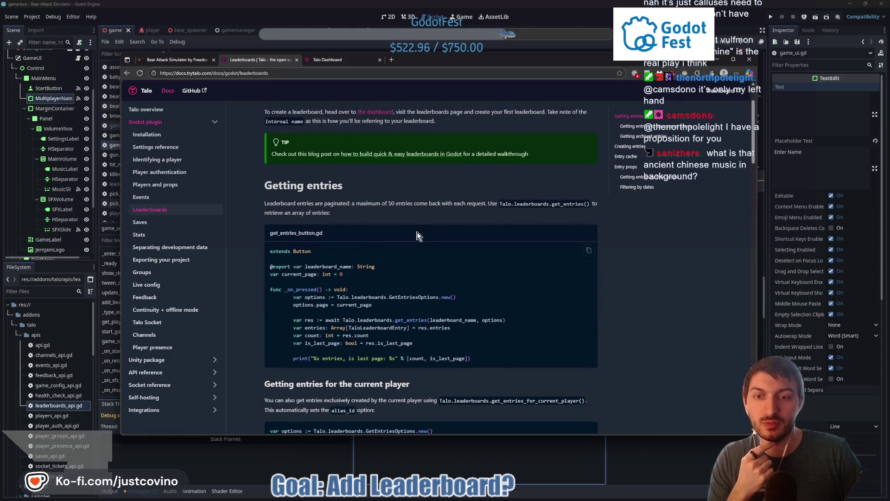
scroll(419, 235, down, 1)
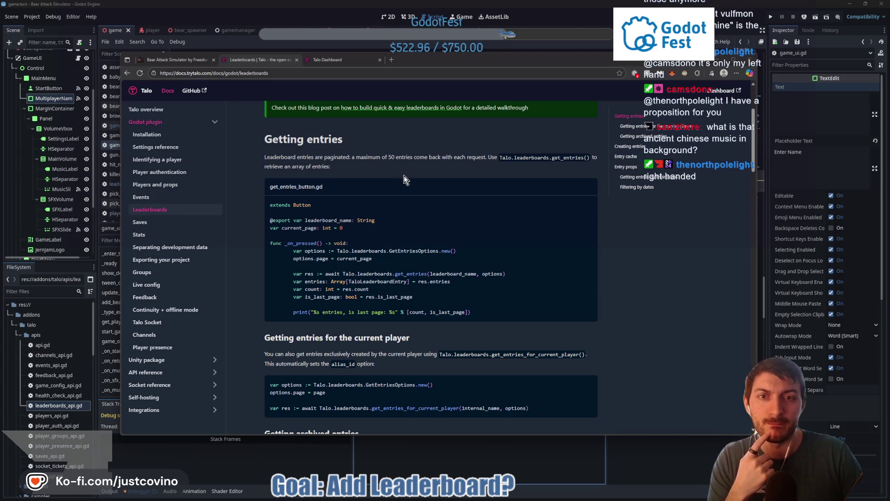
Settle on Getting entries, then type /ban into the stream chat box.
scroll(407, 234, down, 2)
scroll(411, 237, up, 2)
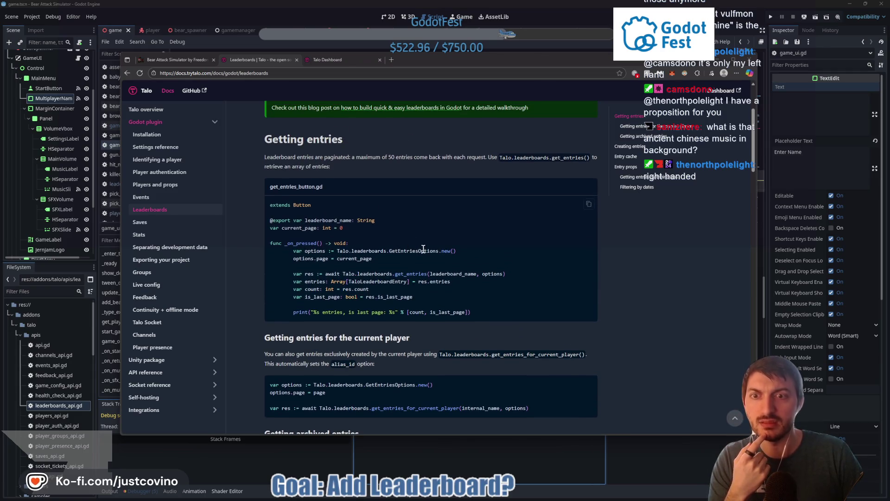
scroll(420, 252, up, 2)
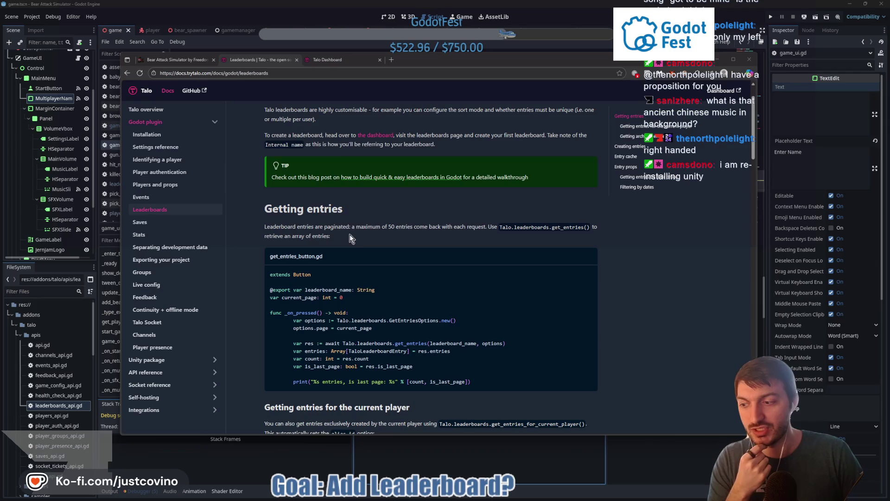
click(391, 317)
text(/ban camsdono)
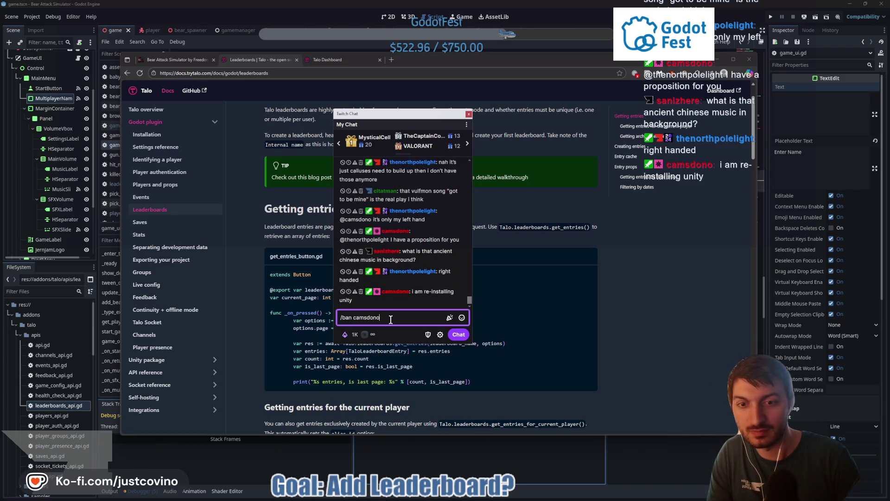
Select and delete the drafted /ban command without sending it.
key(ctrl+a)
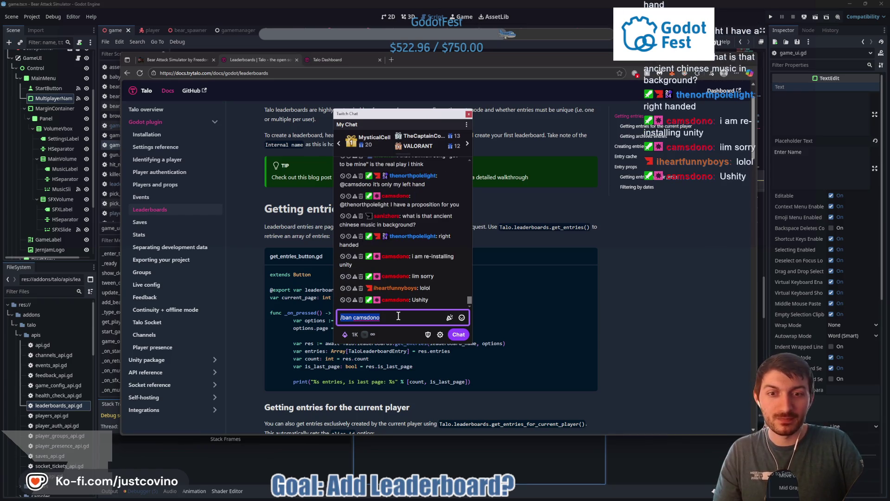
key(BackSpace)
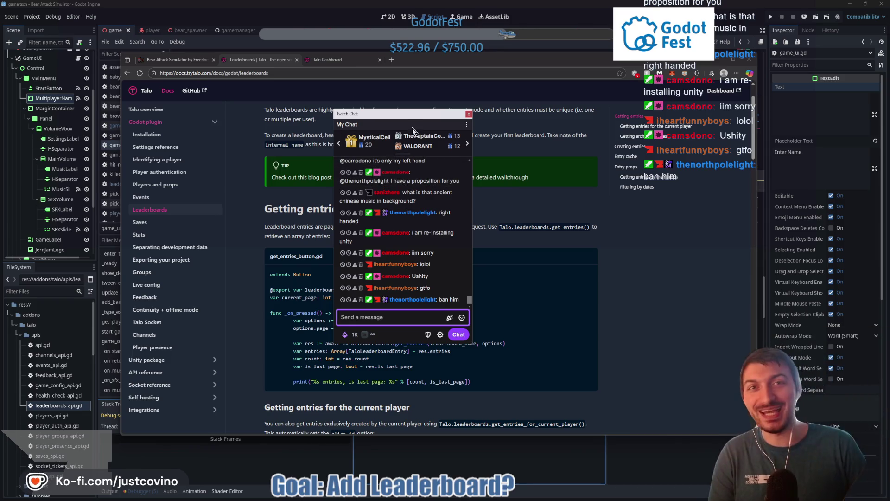
click(469, 114)
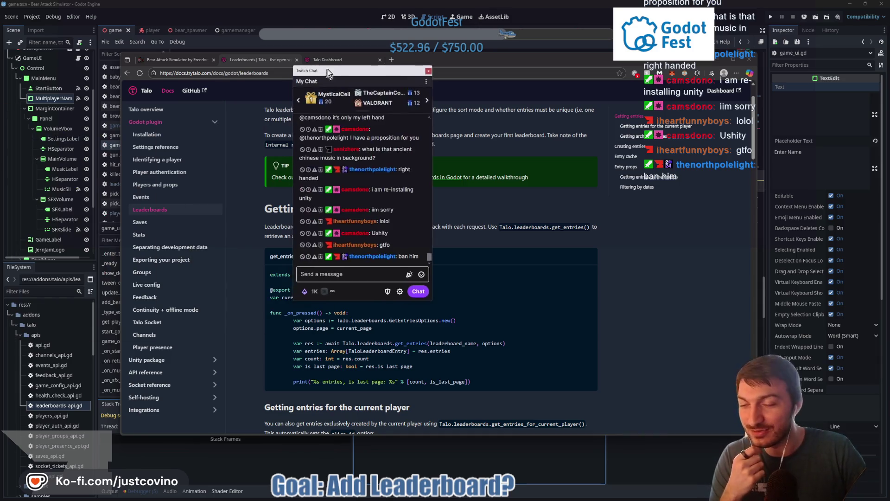
Drag the Twitch chat window off to the left and close it.
drag(398, 235, 381, 214)
click(362, 250)
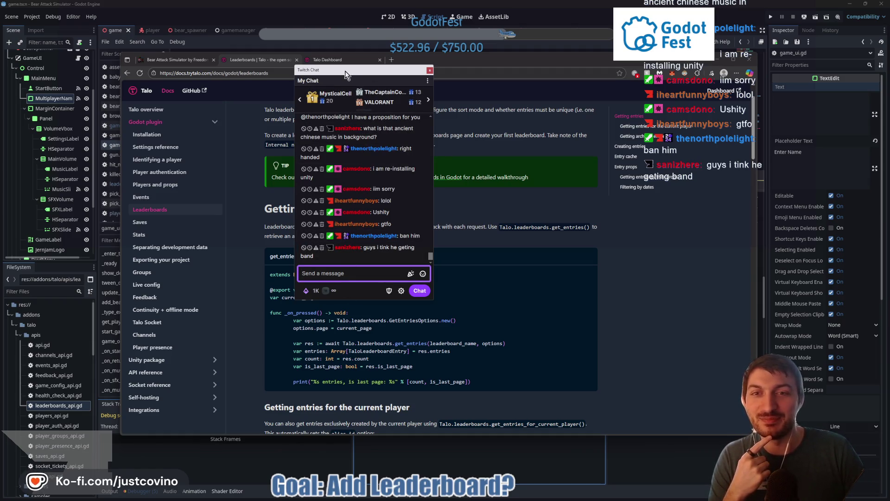
drag(348, 70, 0, 113)
click(41, 113)
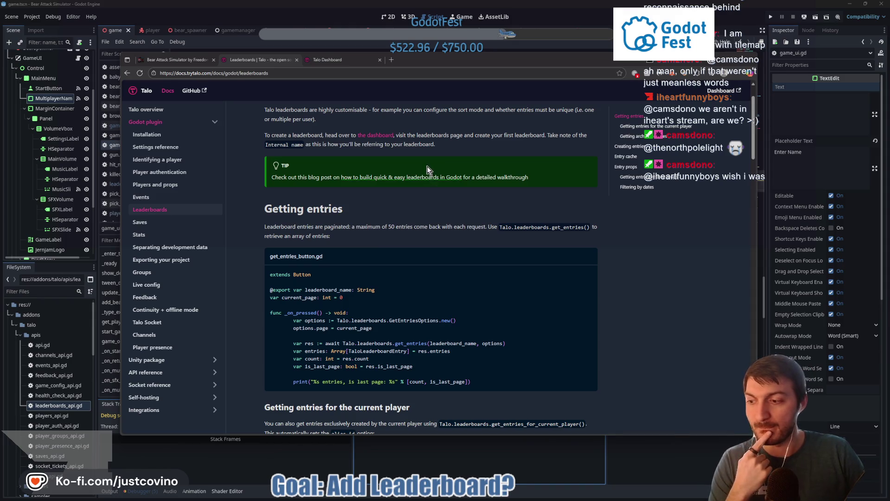
scroll(378, 161, down, 2)
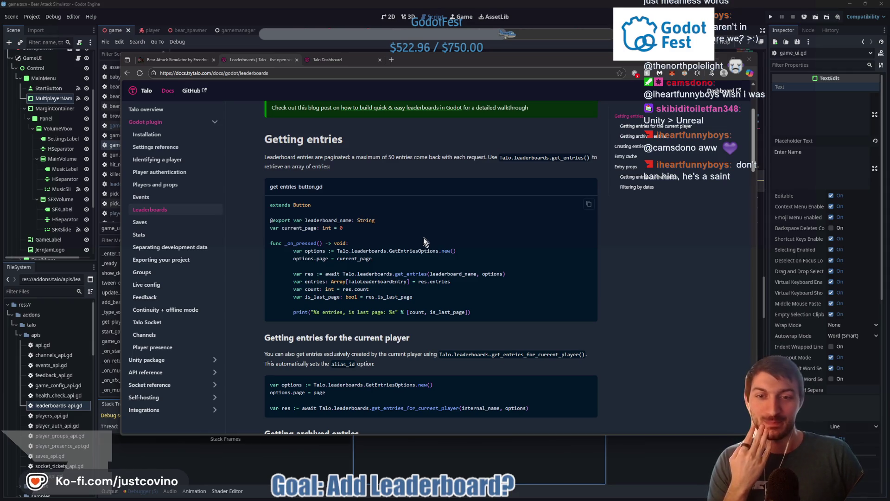
Select Array[TaloLeaderboardEntry] in the get_entries_button.gd example to highlight it.
scroll(437, 250, down, 1)
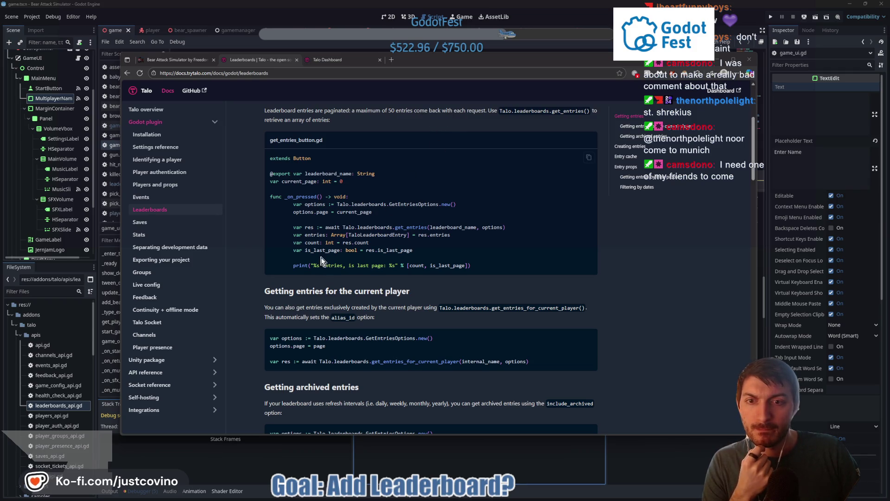
drag(410, 235, 331, 236)
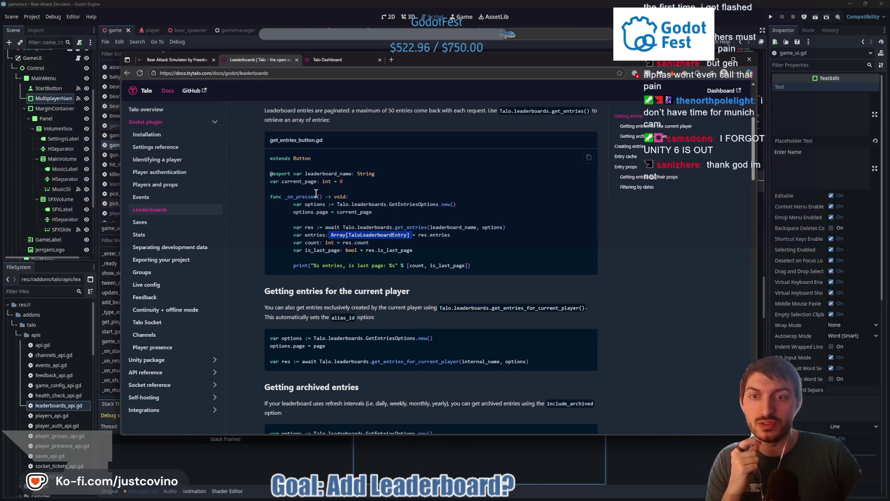
Open gamemanager.gd in Godot and add blank lines after the last function.
click(365, 458)
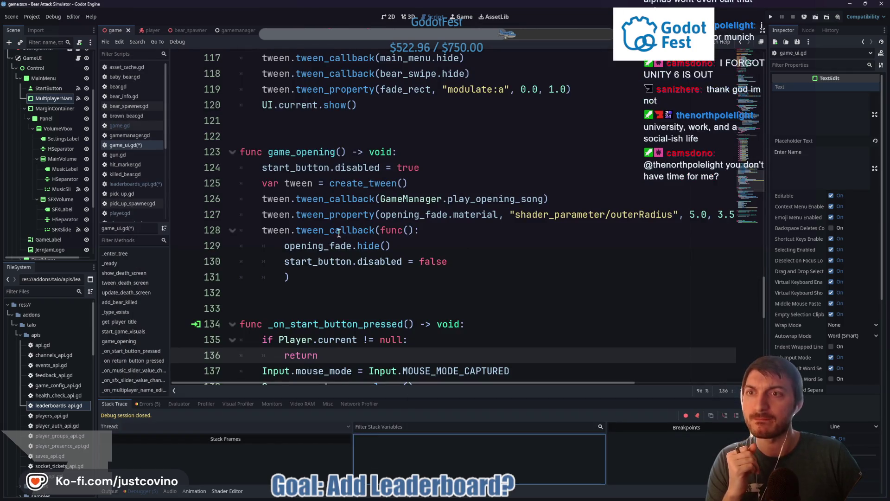
scroll(339, 233, up, 1)
click(232, 30)
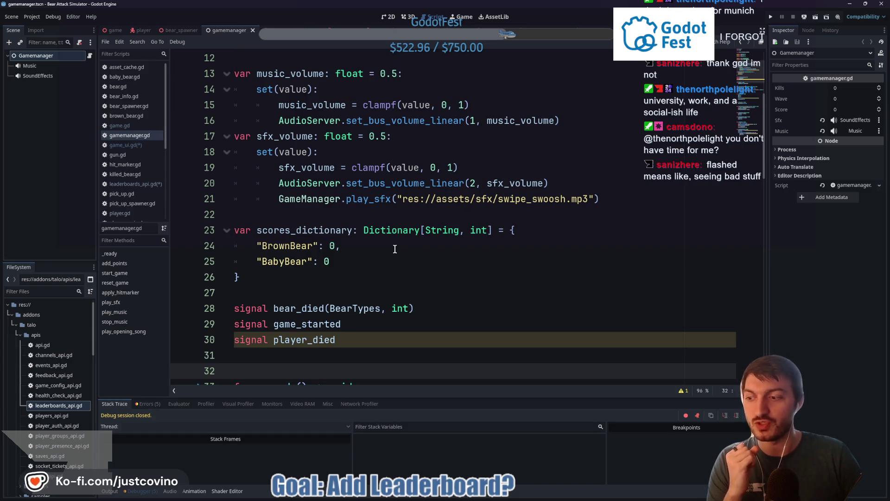
scroll(329, 352, down, 4)
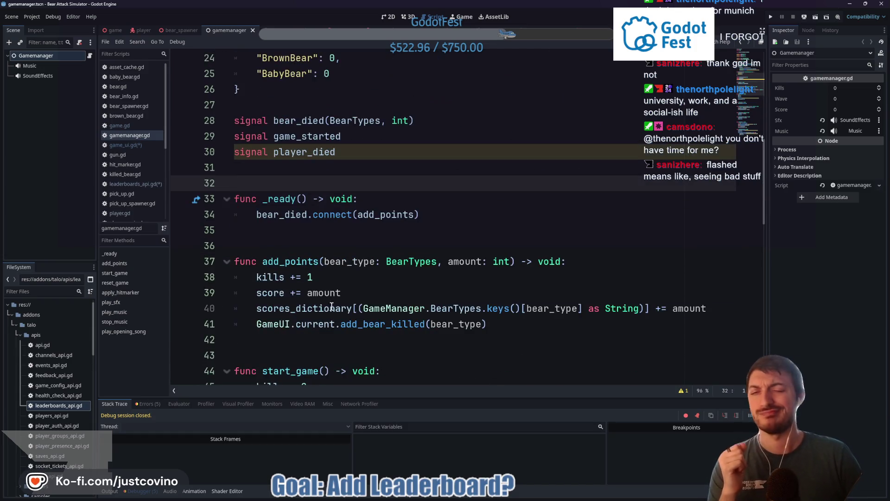
click(291, 232)
click(319, 183)
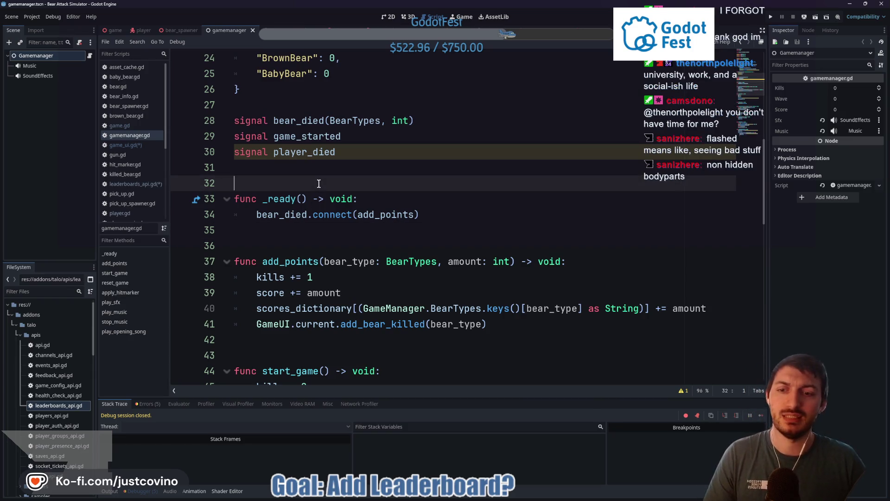
scroll(319, 184, down, 14)
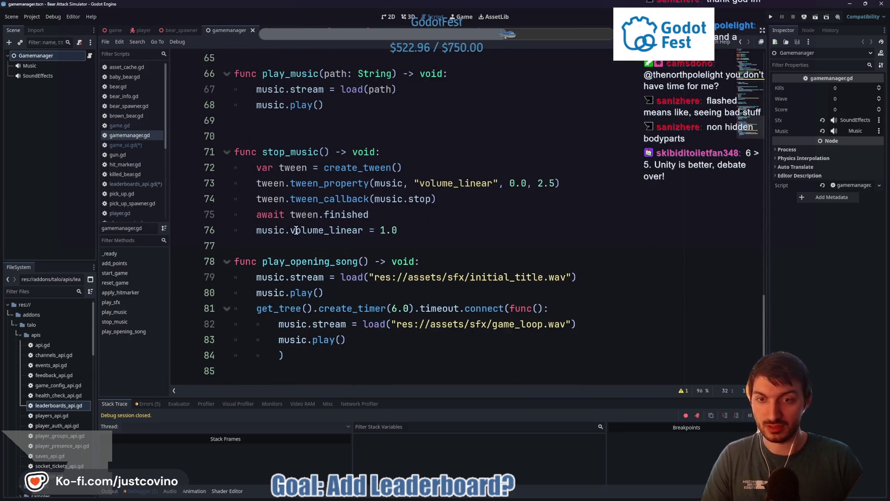
click(267, 371)
key(Return)
key(Return)
key(Return)
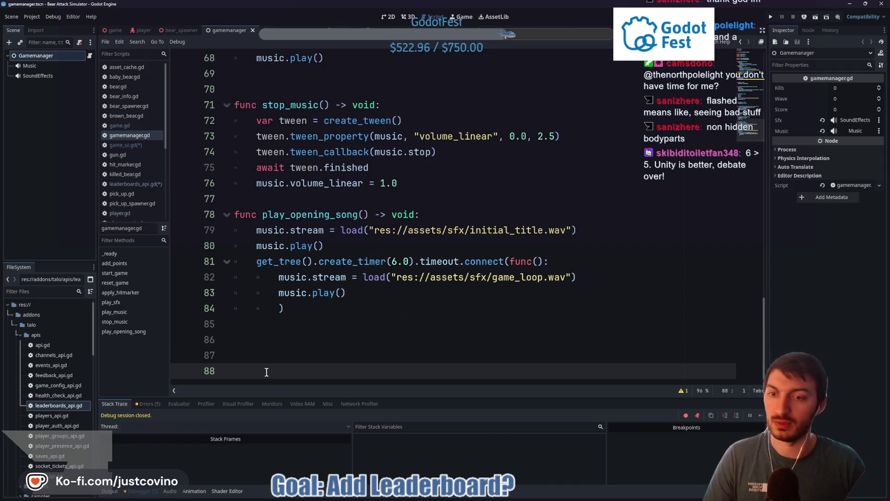
key(Up)
Declare func retrieve_leaderboard_options() -> Array: on line 87, checking the Talo docs along the way.
text(func)
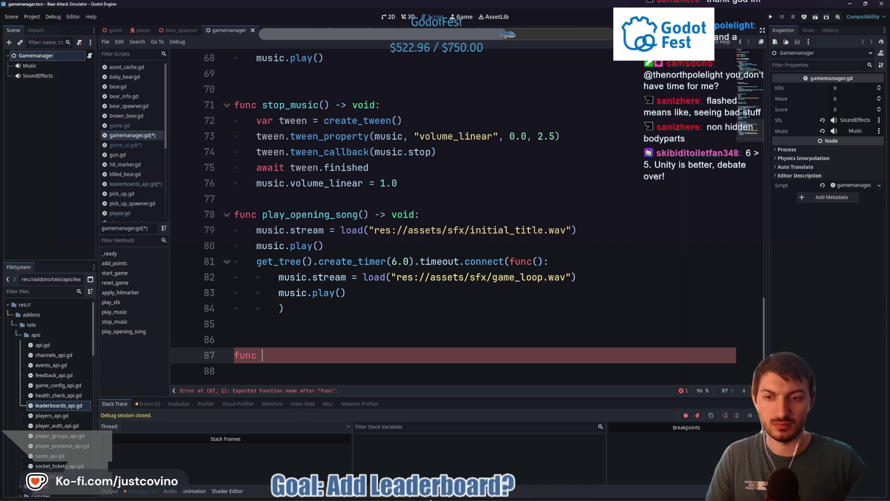
click(492, 495)
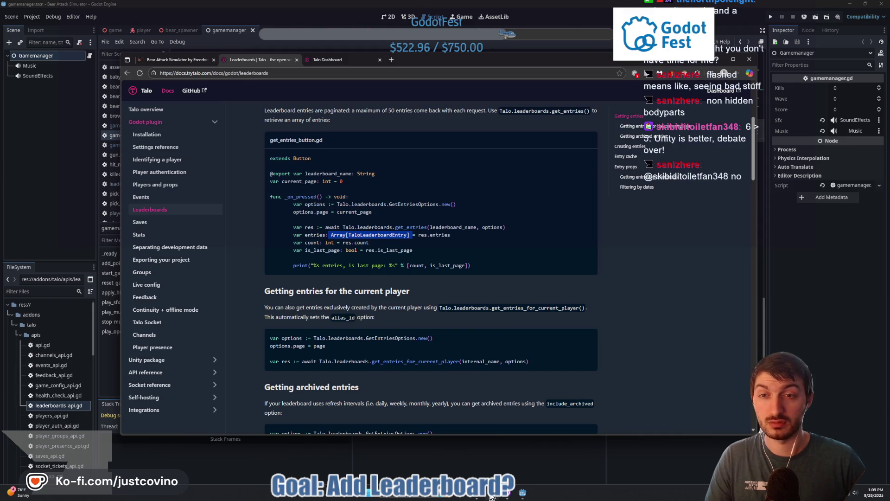
click(492, 495)
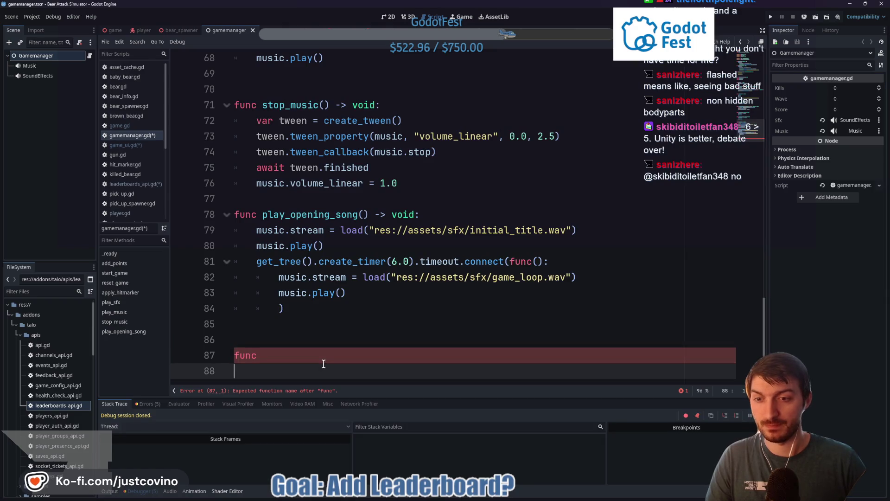
click(308, 354)
text(retrieve_le)
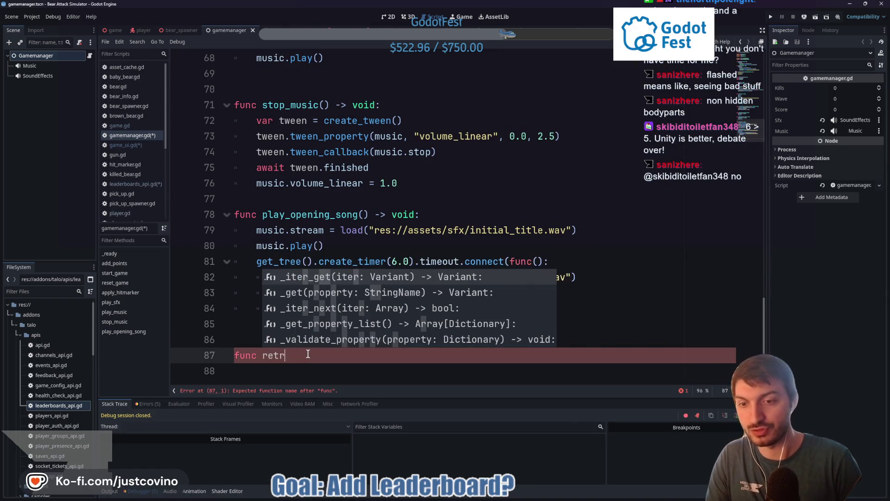
text(aderboard_options() -> Array:)
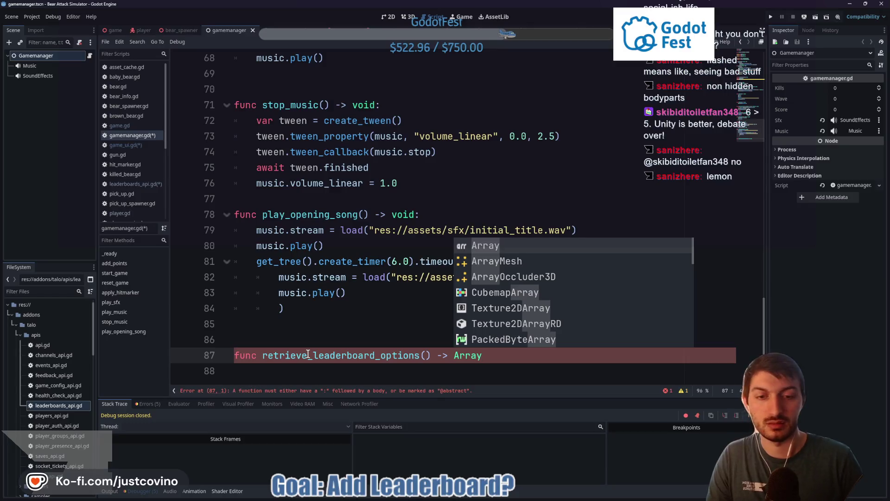
key(Return)
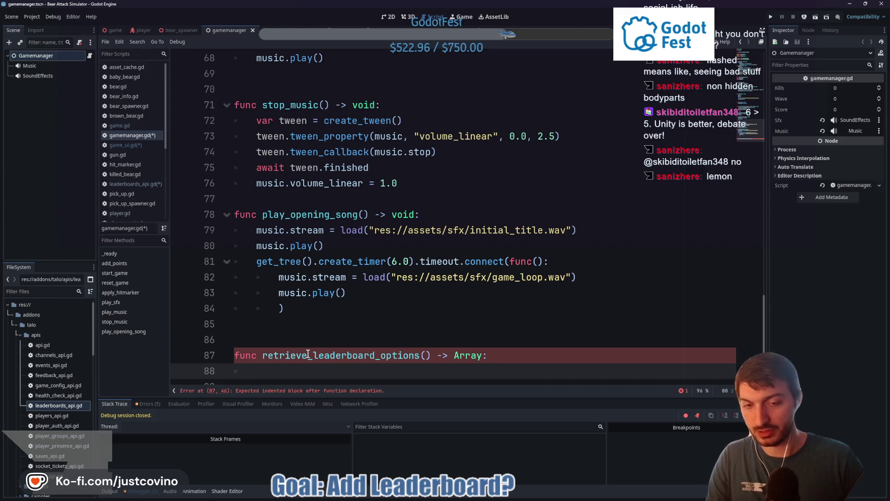
Change the function's return type to void, start its body, and bring up the Talo leaderboard docs.
double_click(468, 356)
text(void)
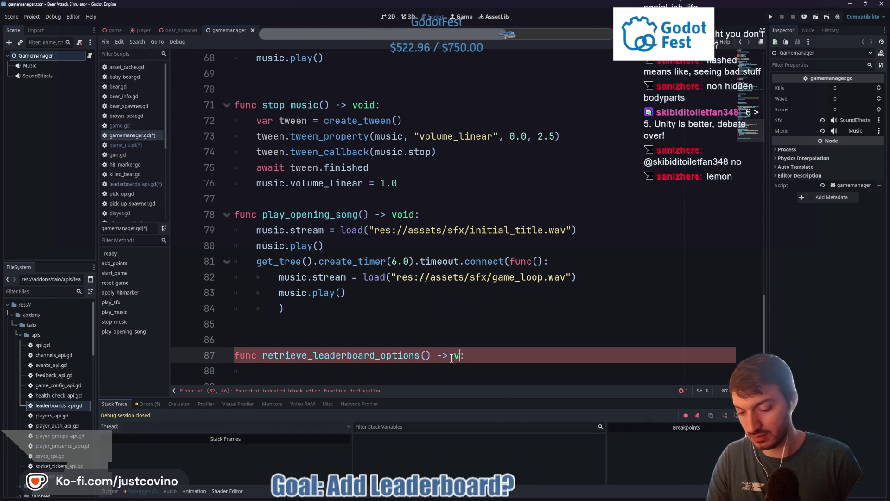
key(Escape)
key(Return)
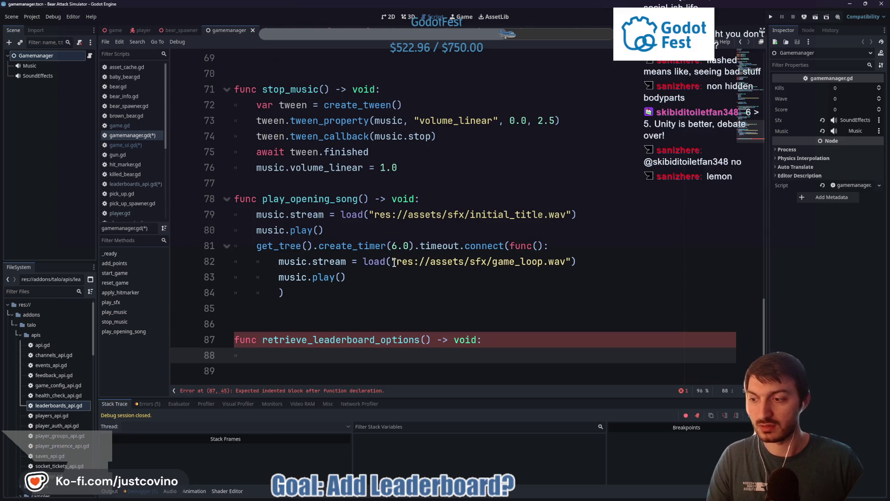
click(492, 498)
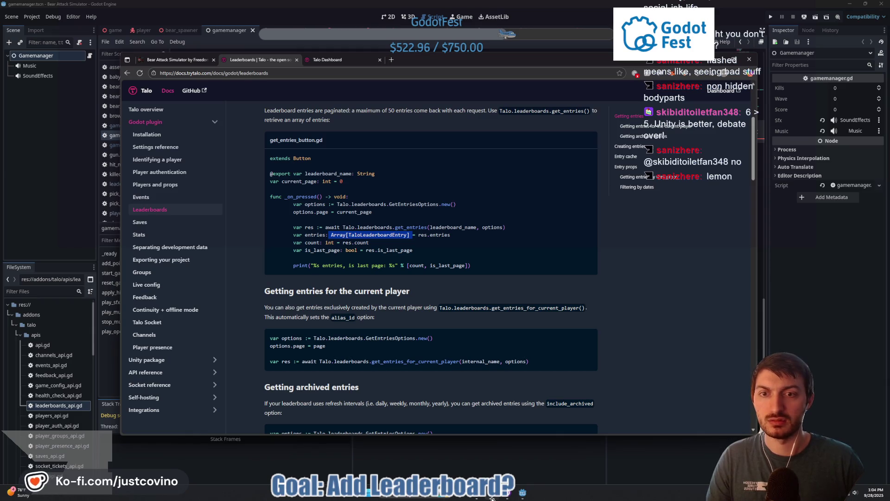
click(343, 219)
Copy the get_entries example from 'var options' through the print line, then return to Godot.
drag(287, 205, 481, 269)
key(ctrl+c)
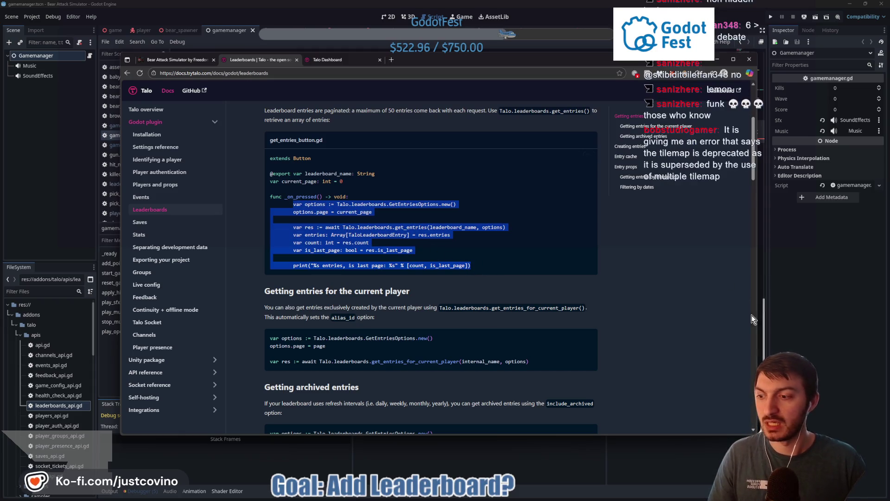
click(752, 318)
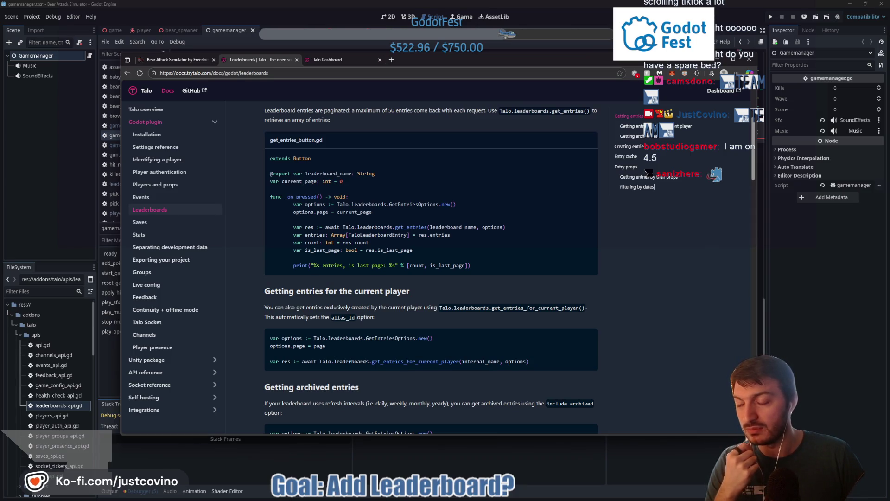
key(alt+Tab)
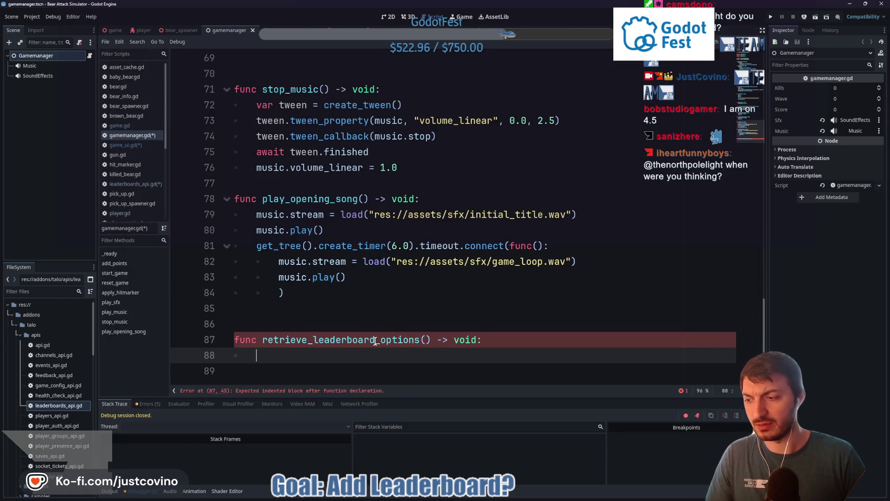
Paste the get_entries example into retrieve_leaderboard_options, indent it, and open a new browser tab.
key(ctrl+v)
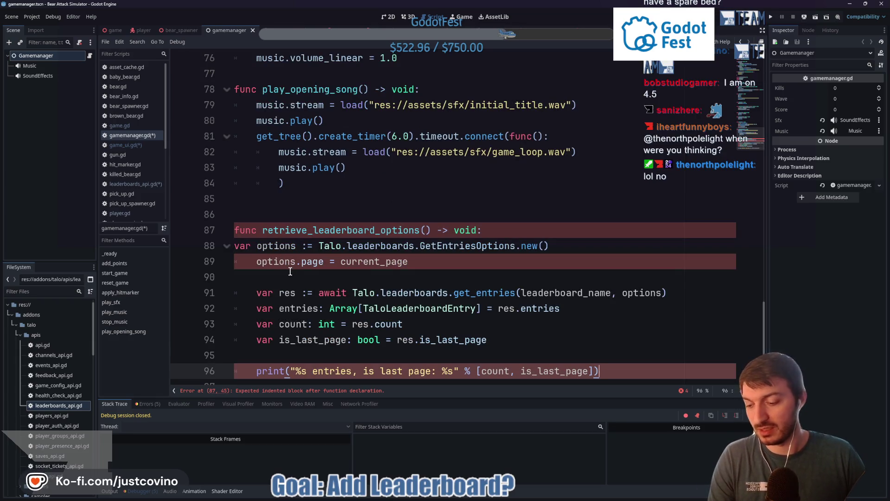
click(235, 246)
key(Tab)
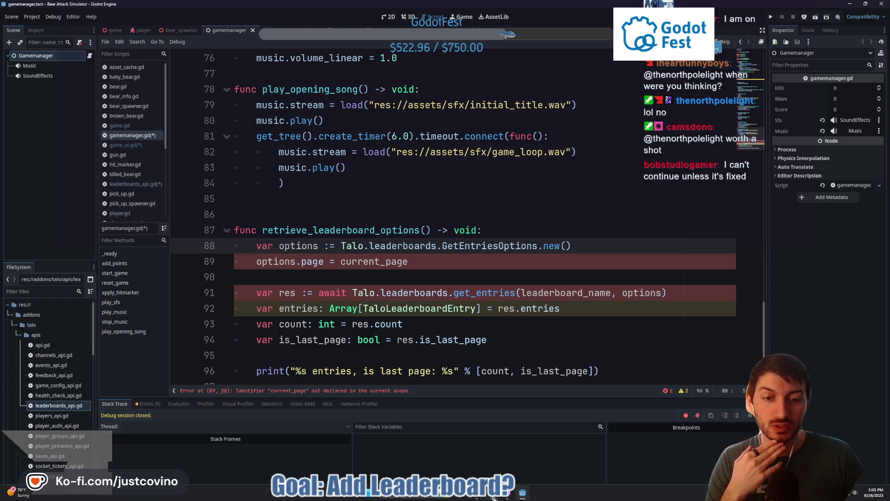
click(467, 499)
click(393, 61)
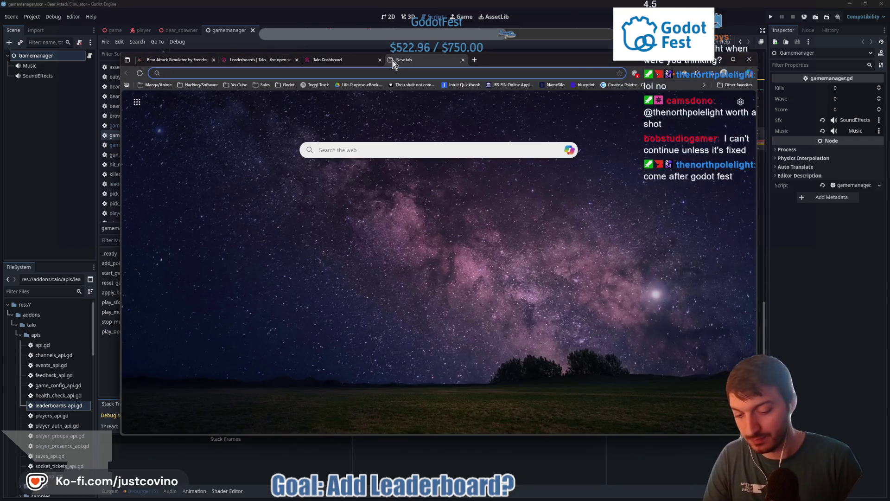
Load twitch.tv, expand Followed Channels twice, then return to the Talo leaderboards tab.
text(twitch)
key(Return)
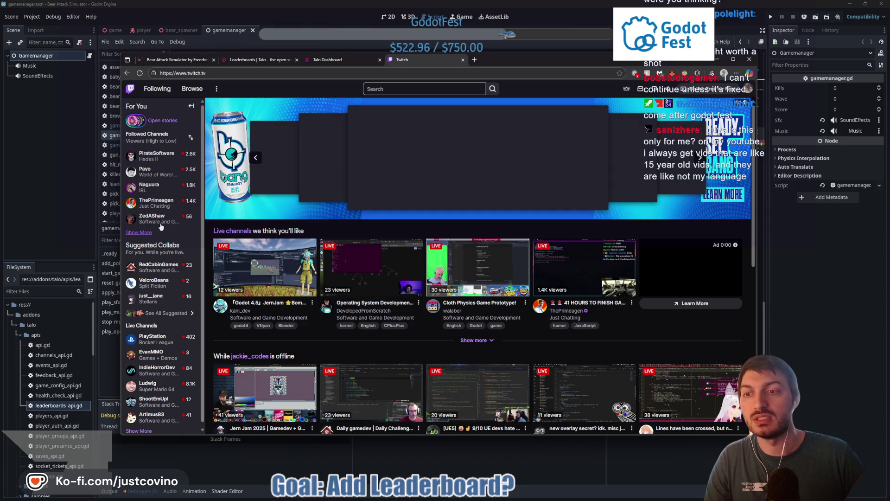
click(144, 232)
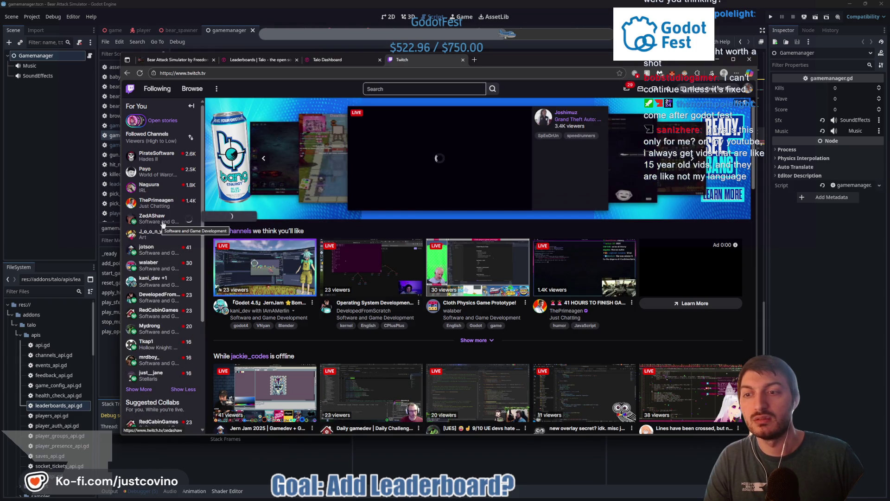
scroll(163, 223, down, 1)
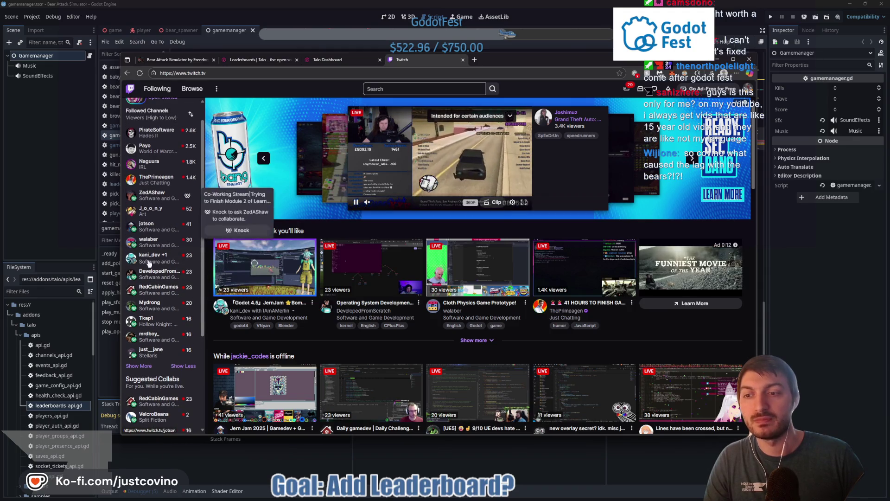
click(138, 365)
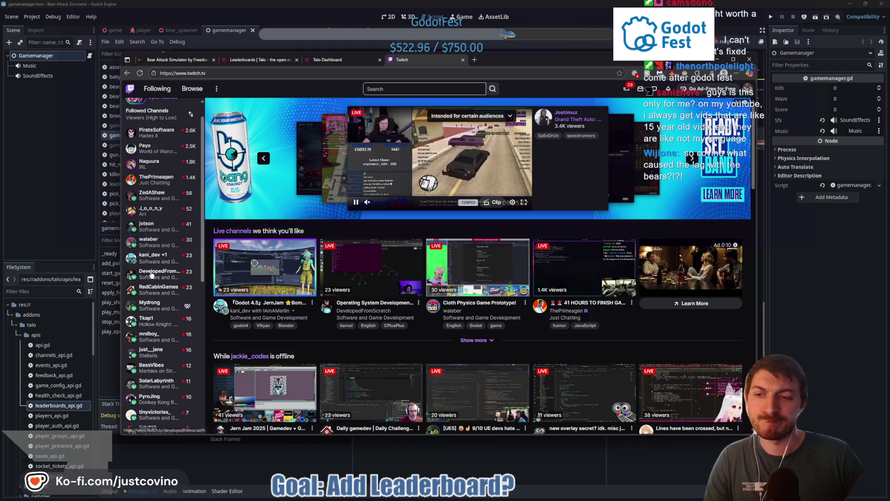
scroll(152, 277, down, 1)
scroll(158, 255, up, 2)
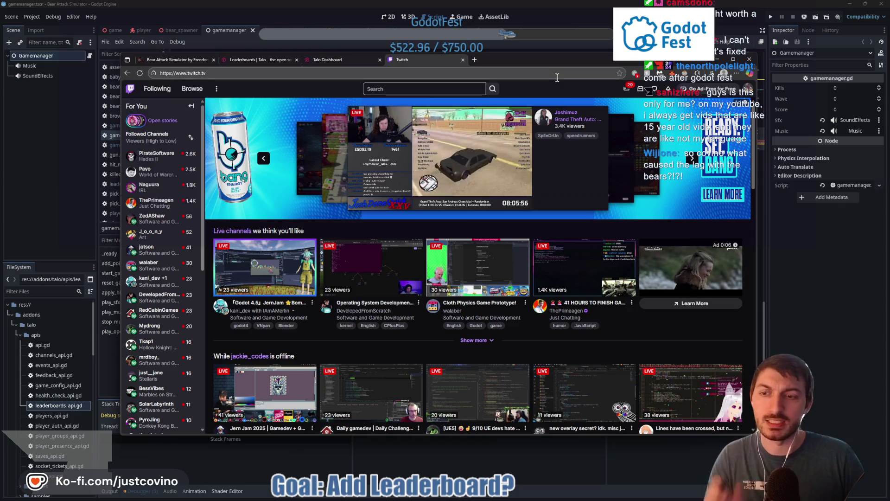
click(259, 59)
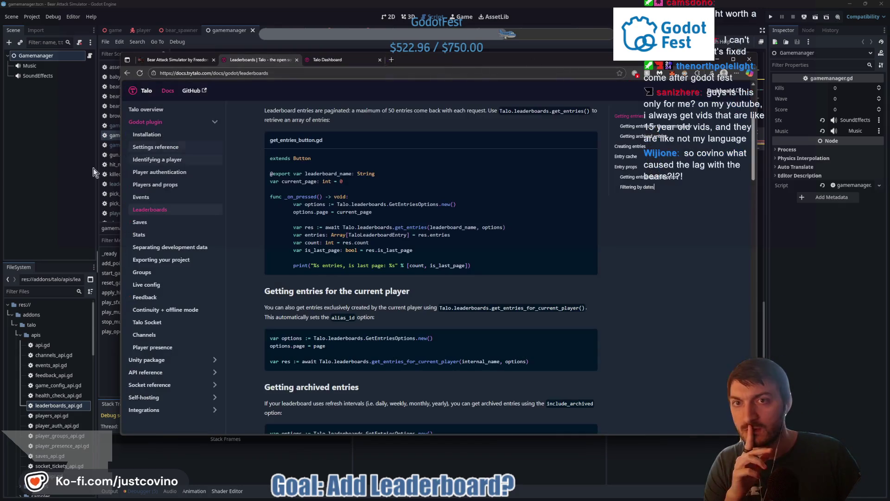
Bring Godot forward and place the cursor on empty line 90 inside retrieve_leaderboard_options.
click(78, 179)
click(78, 179)
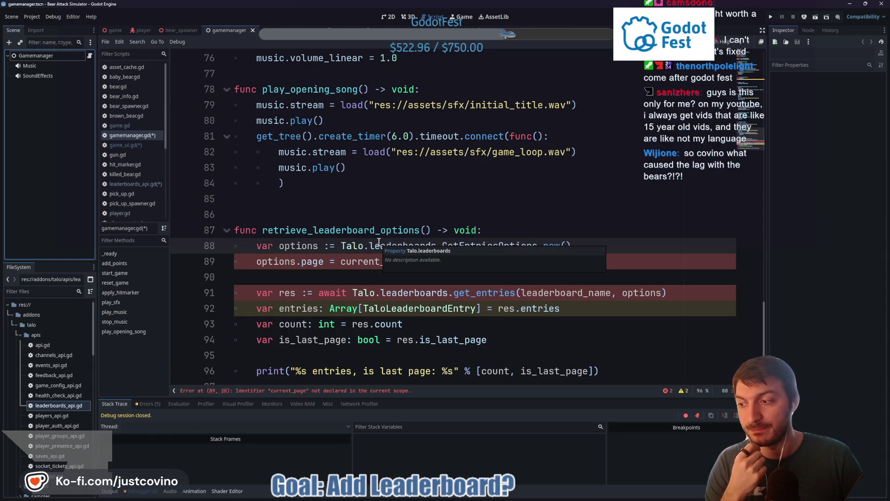
click(363, 276)
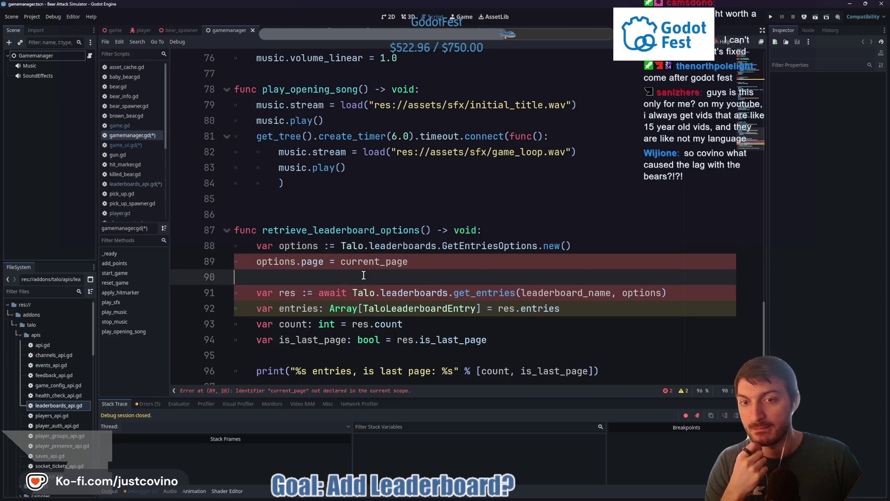
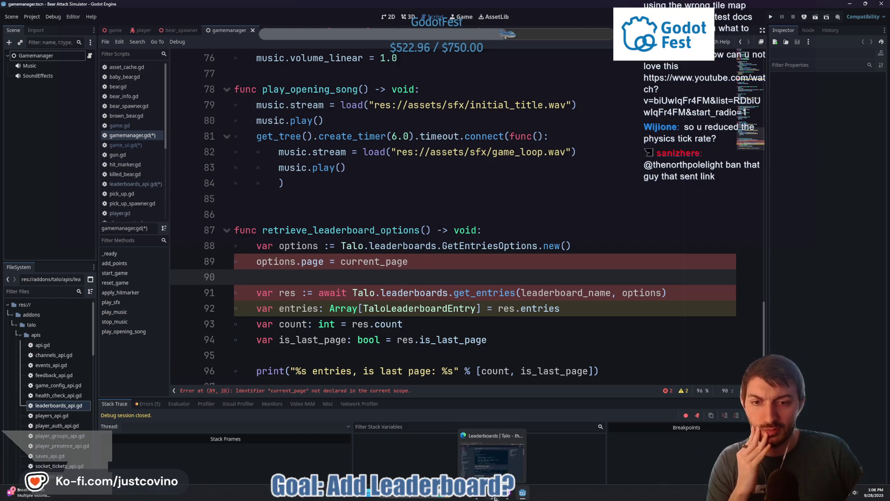
Check the Talo leaderboards docs example code, then return to the Godot script editor.
click(495, 498)
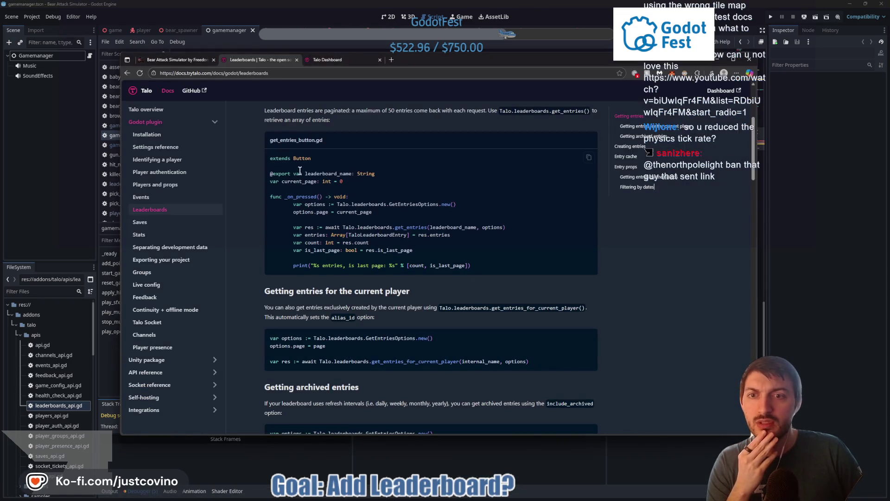
mouse_move(345, 181)
mouse_down()
mouse_move(263, 182)
mouse_move(270, 157)
mouse_up()
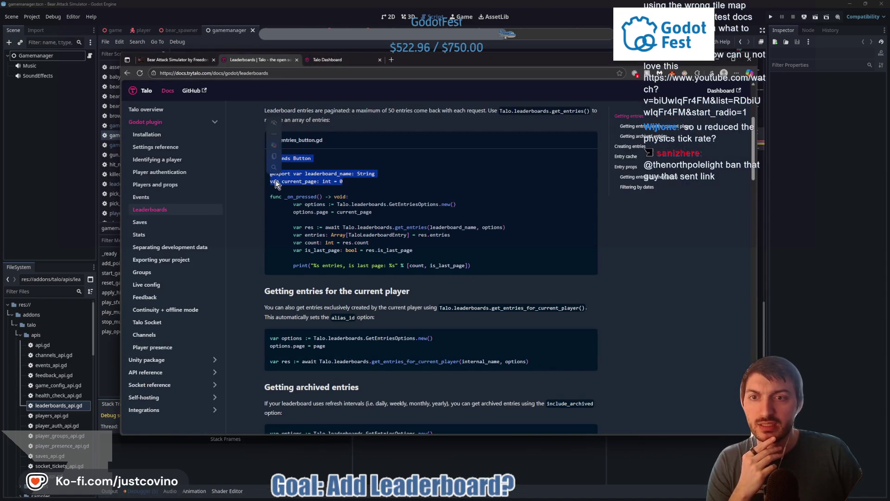
click(360, 188)
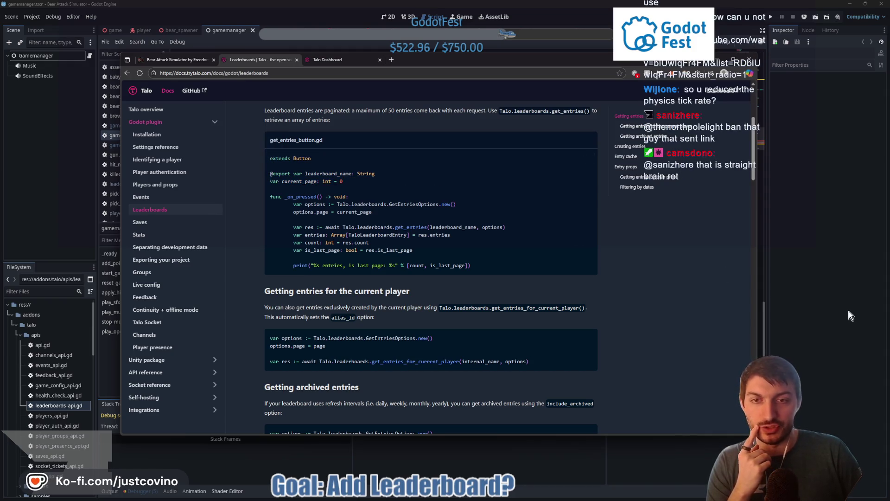
click(836, 313)
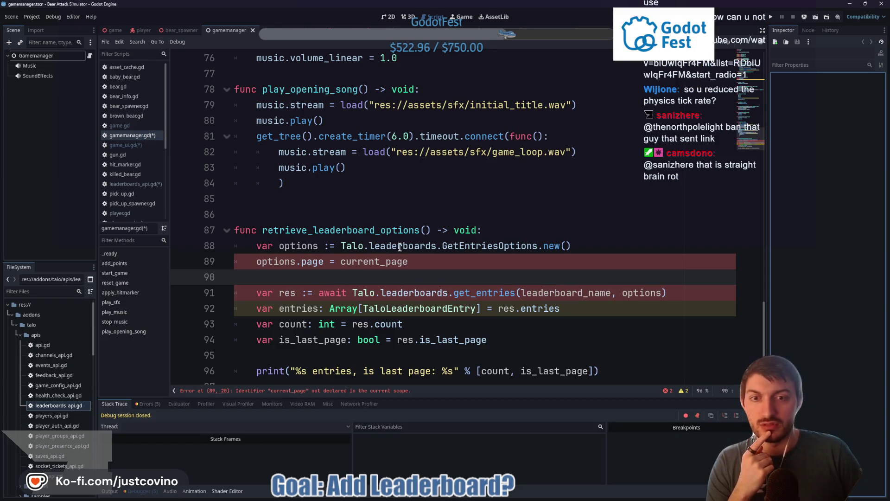
Replace the leaderboard_name argument on line 91 with the string "score_leaderboard".
double_click(559, 292)
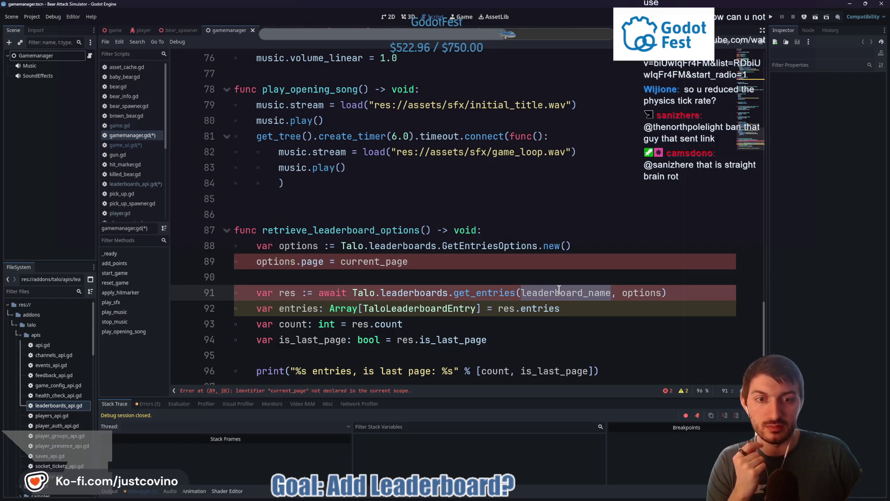
text(")
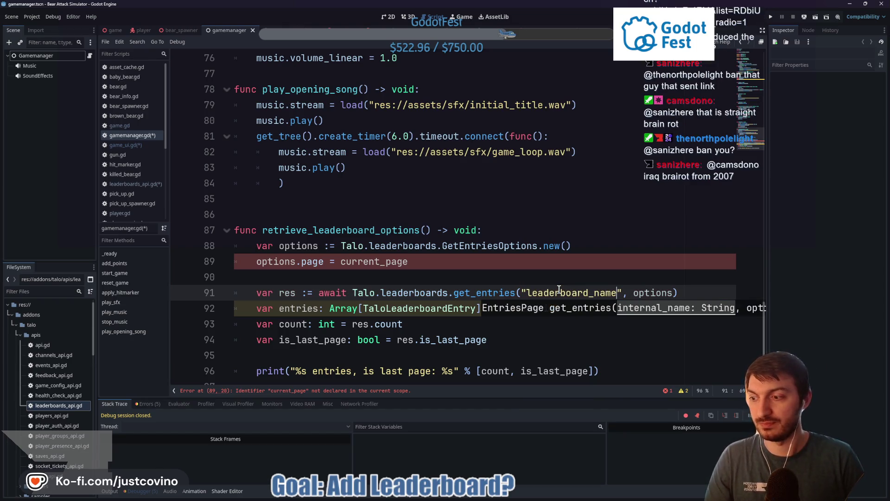
key(BackSpace)
key(BackSpace)
key(BackSpace)
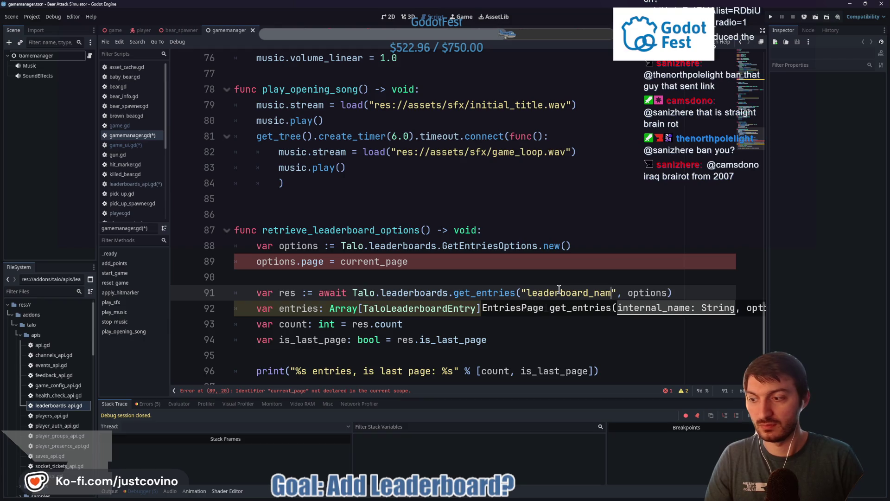
key(BackSpace)
key(BackSpace)
key(BackSpace)
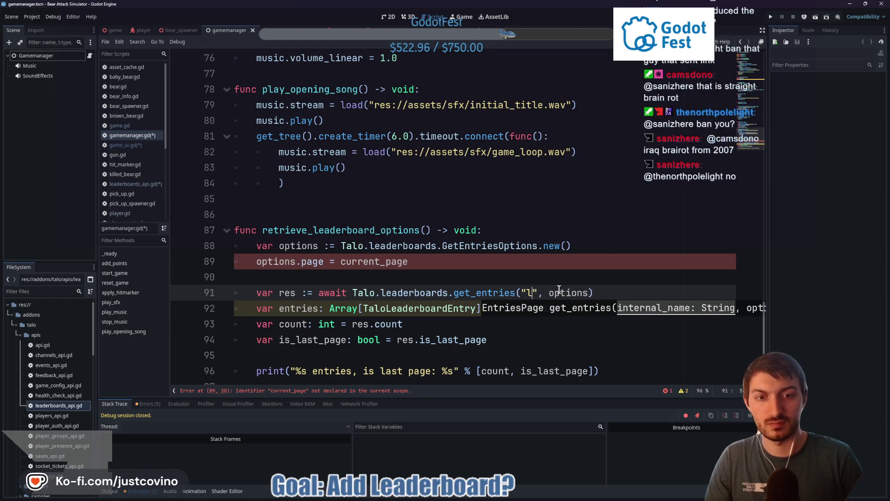
text(score_leader)
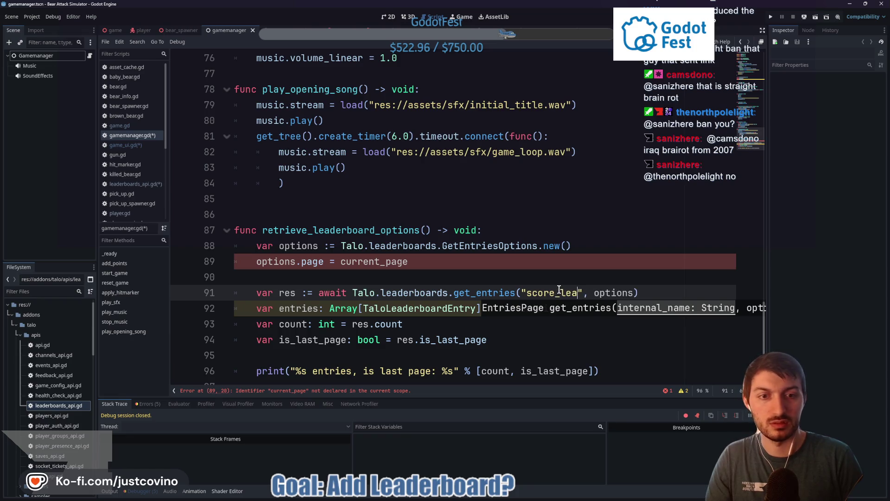
text(board)
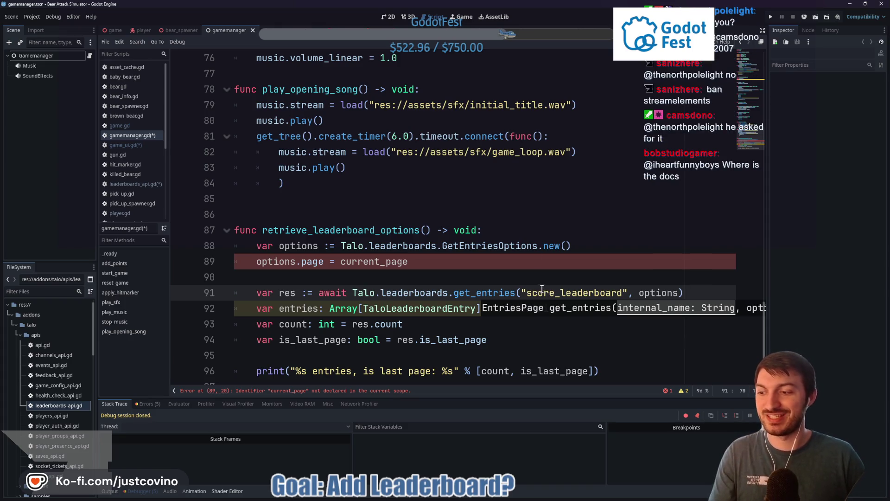
key(Up)
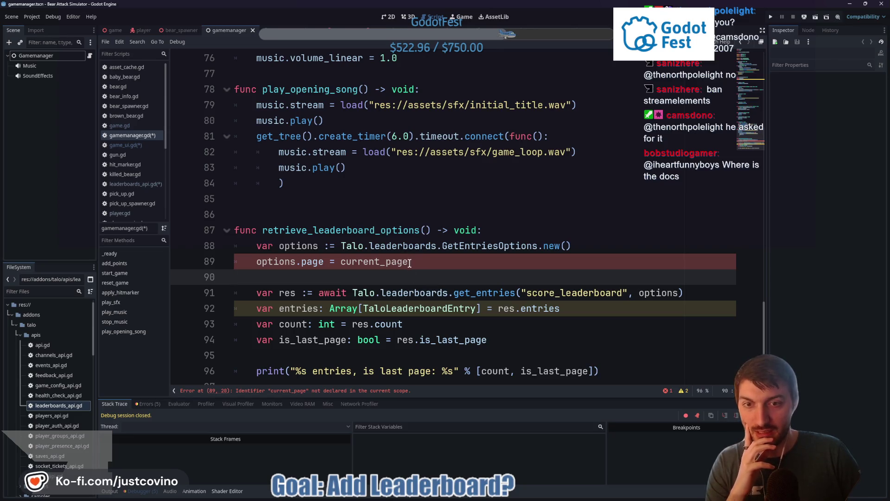
Declare var current_page: int = 0 on line 86, save, and switch to the Godot docs.
click(292, 221)
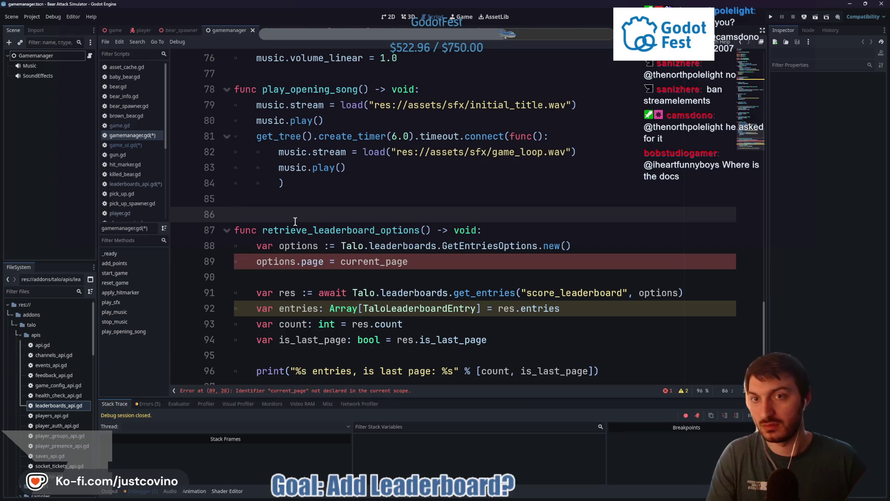
text(var current_)
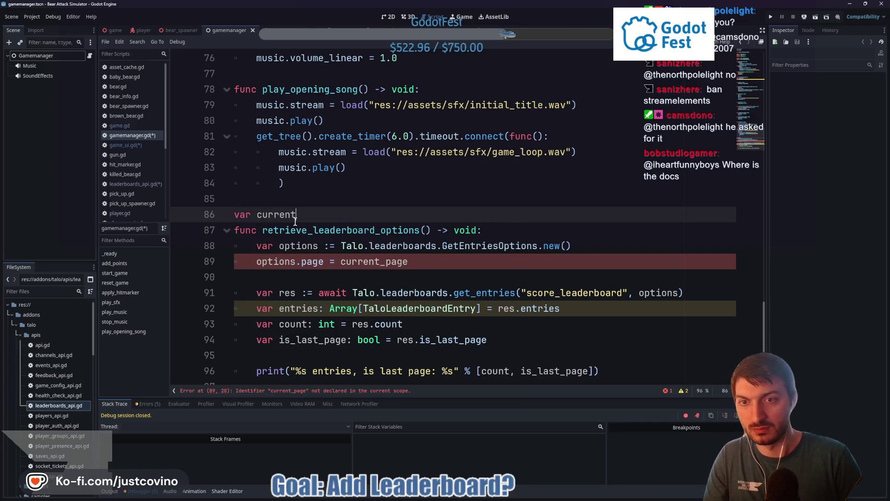
text(page: int  =)
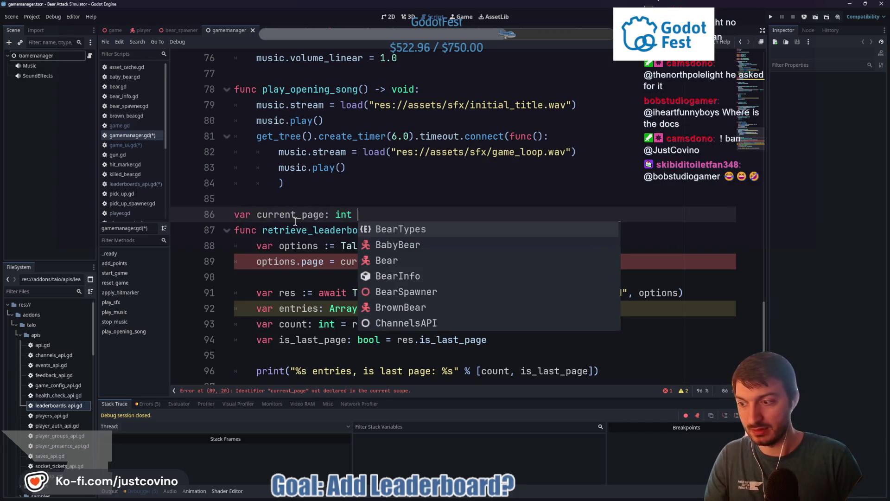
key(BackSpace)
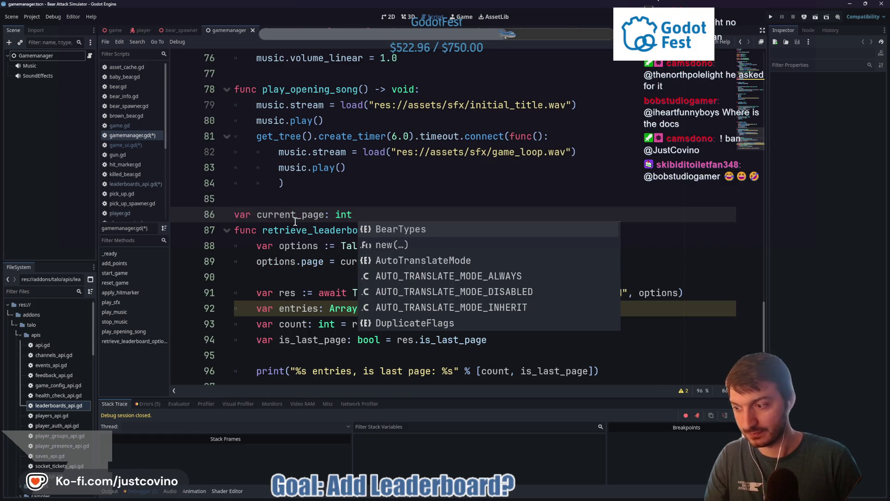
text(= 0)
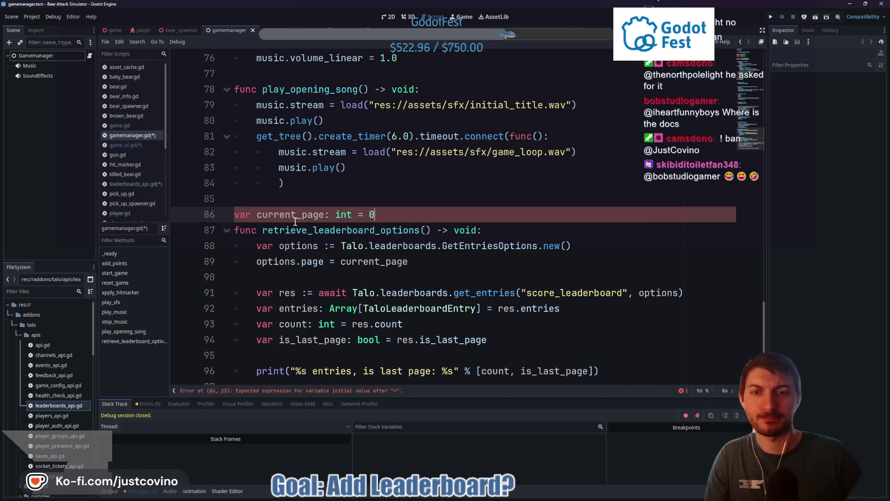
key(ctrl+s)
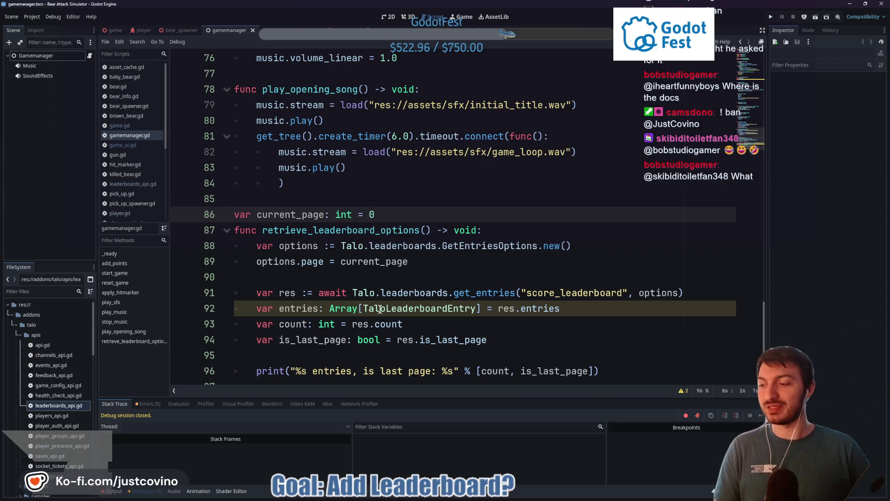
key(alt+Tab)
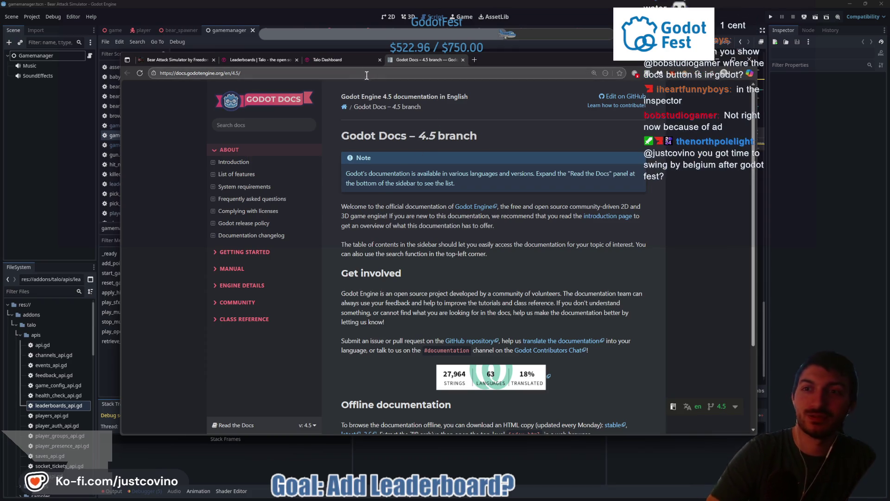
Search the Godot docs for tilemap, open the TileMap class page, copy its URL, and close it.
click(264, 129)
text(tilemap)
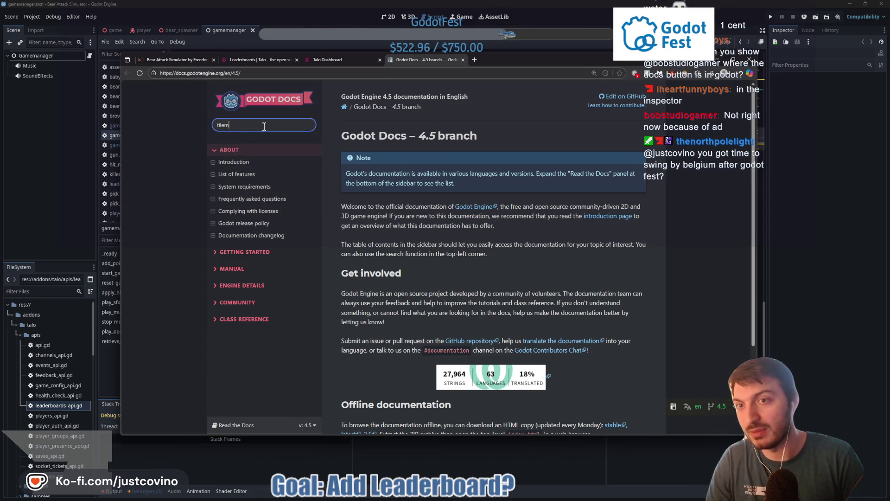
key(Return)
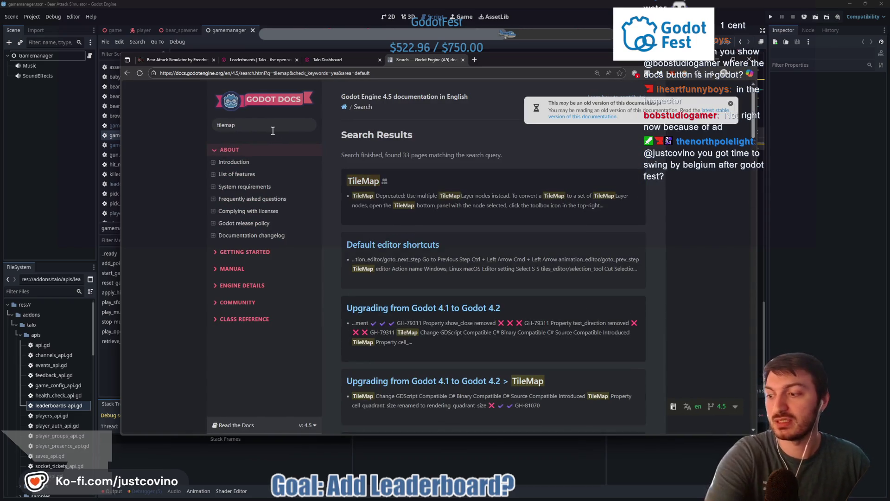
click(377, 185)
click(310, 73)
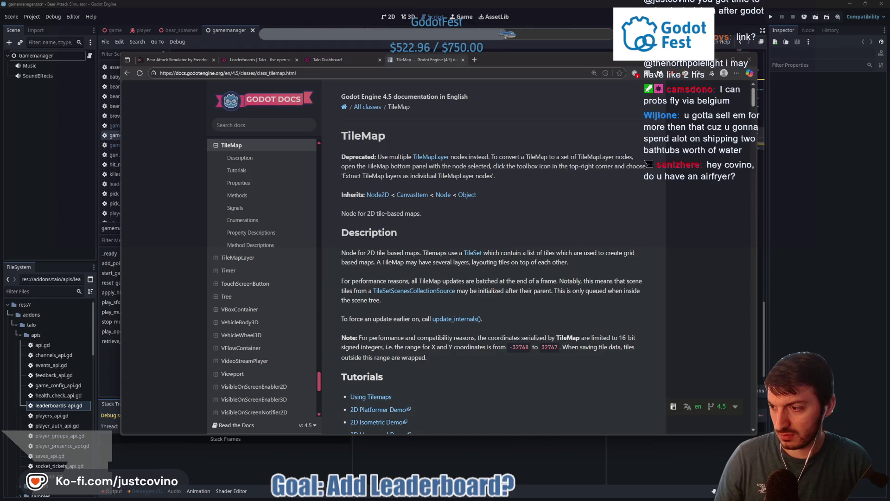
key(ctrl+w)
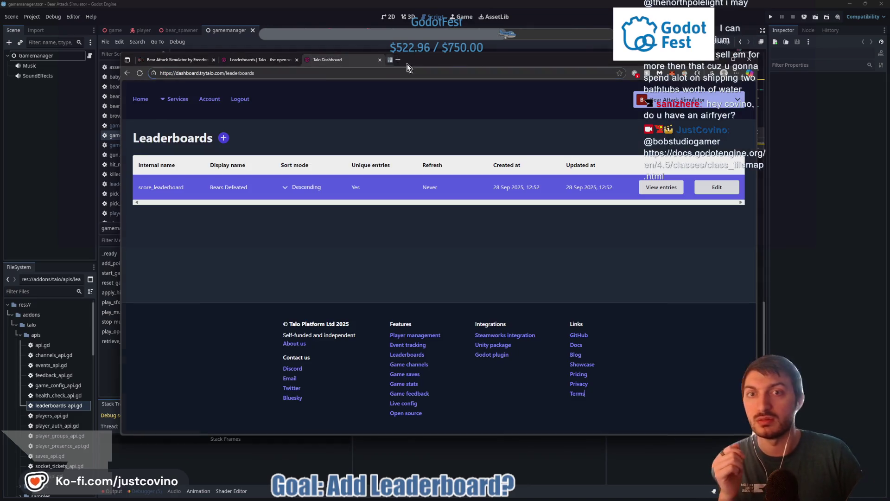
Read the Talo leaderboards docs, then go back to the gamemanager script in Godot.
click(225, 60)
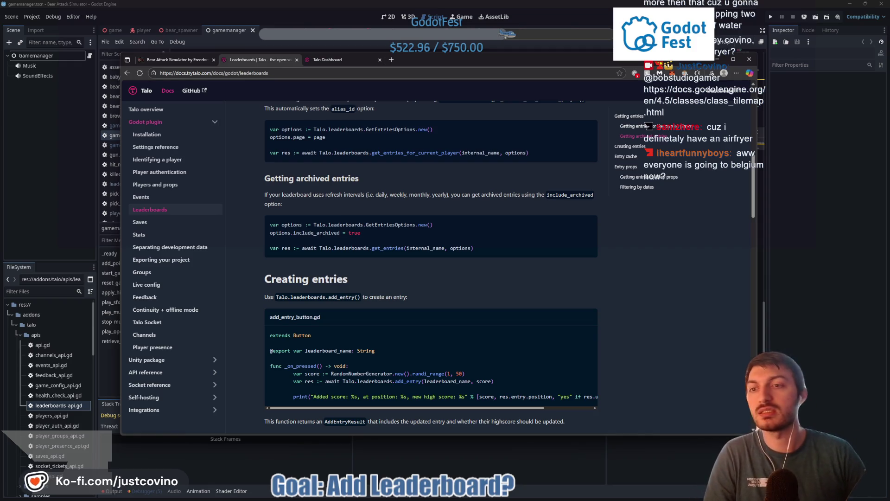
click(57, 135)
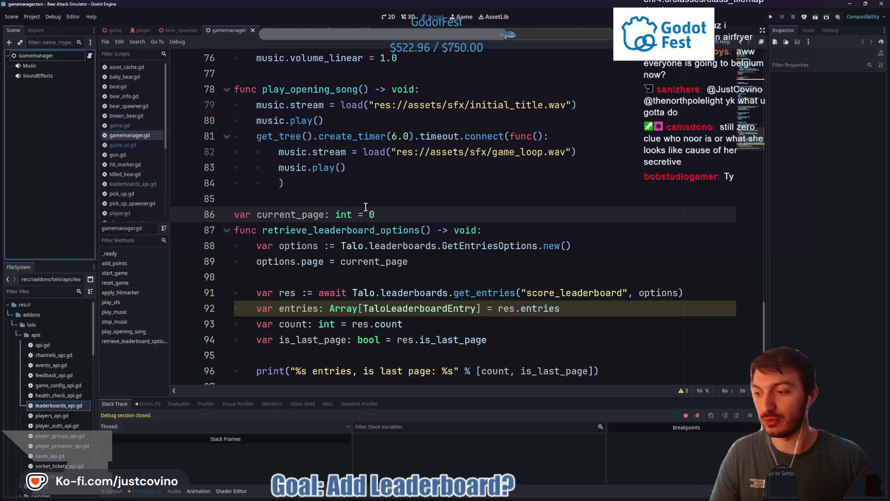
mouse_move(342, 222)
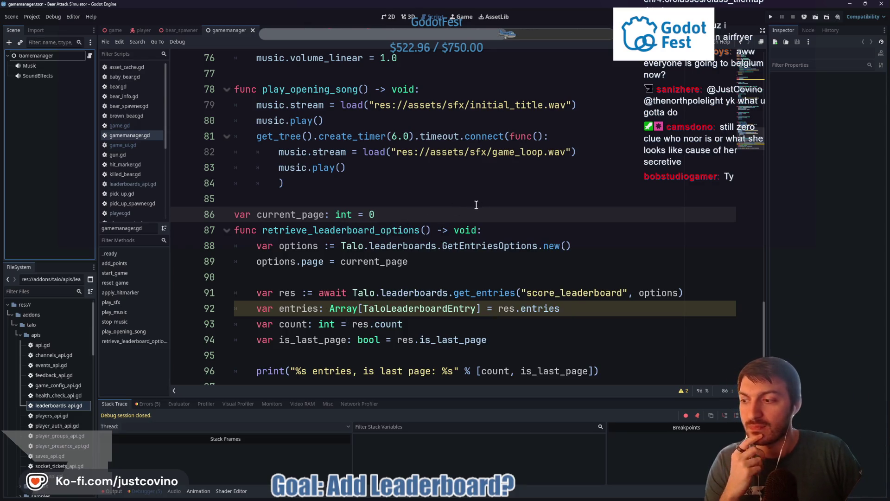
click(431, 271)
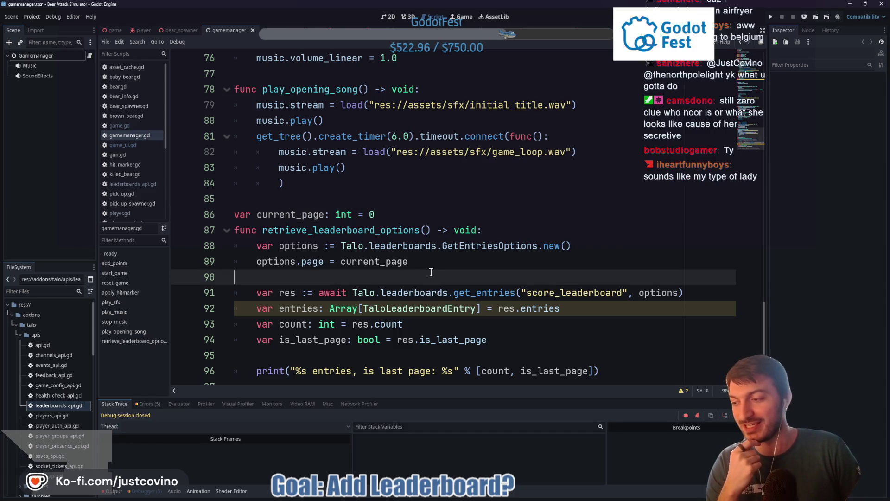
scroll(489, 284, down, 1)
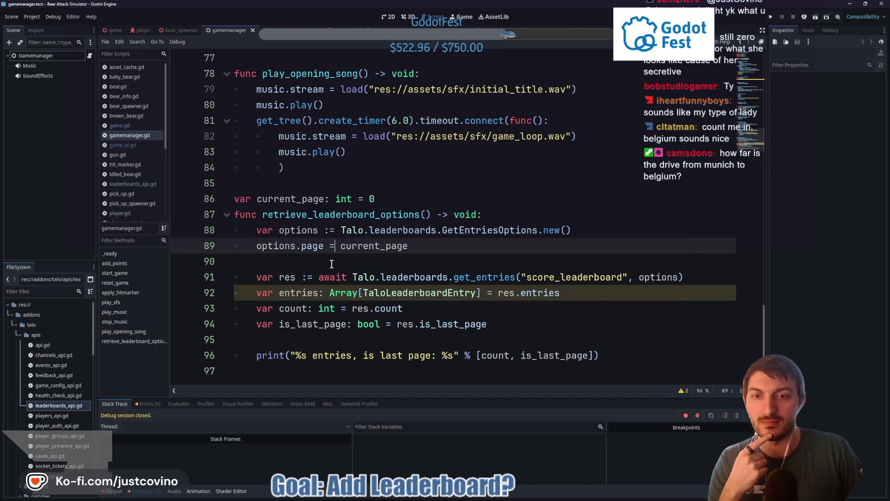
click(576, 292)
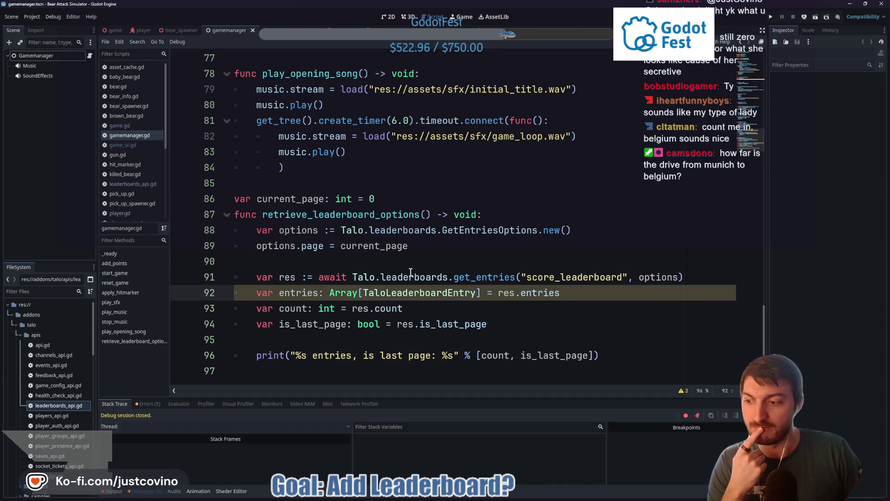
click(353, 260)
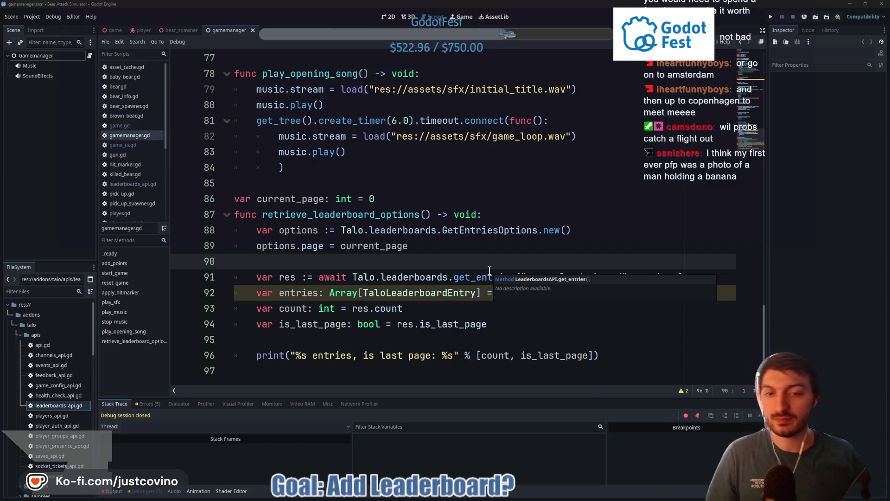
click(408, 250)
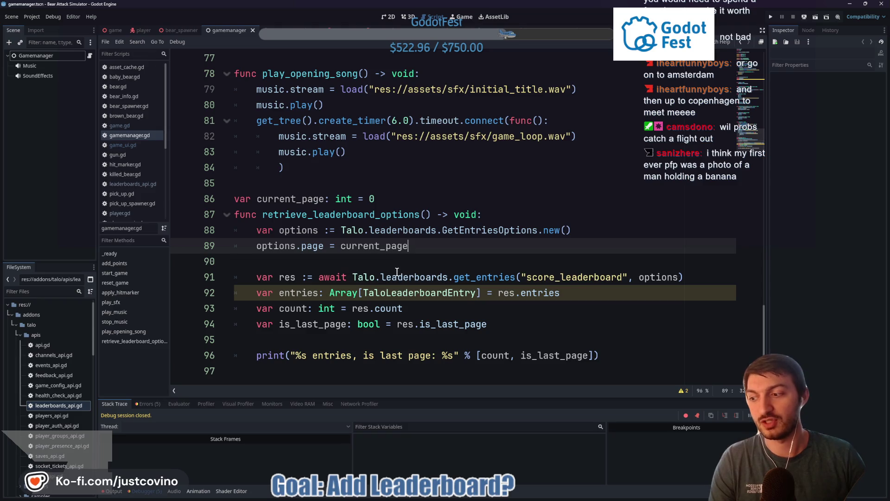
click(383, 261)
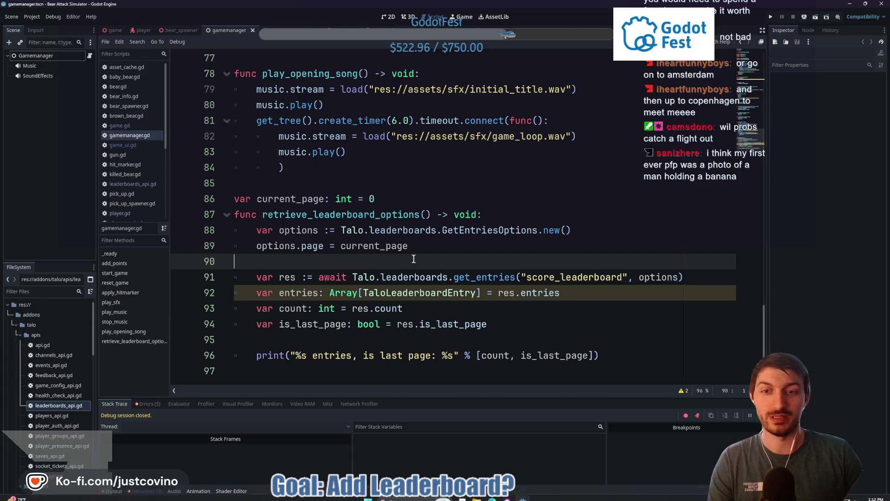
click(570, 293)
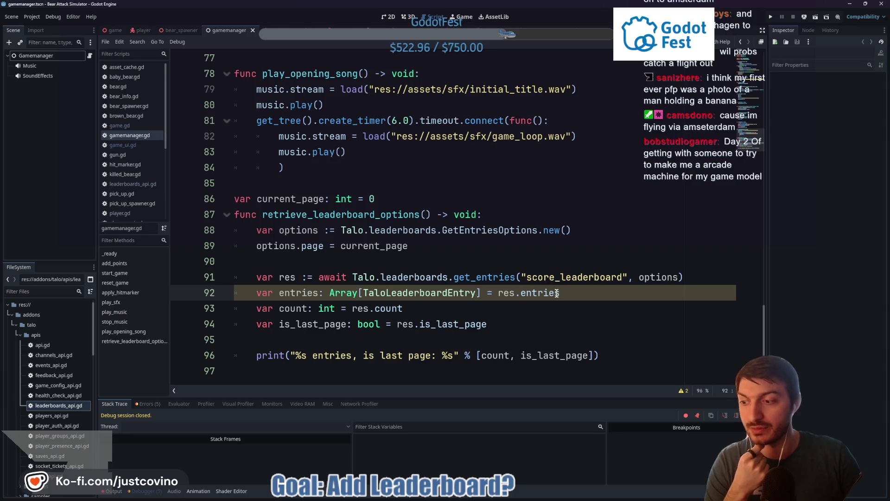
mouse_move(557, 294)
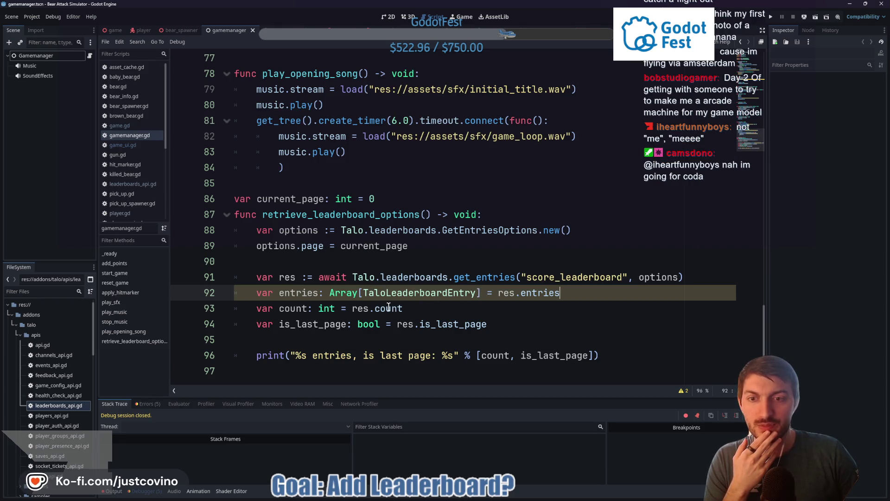
mouse_move(401, 311)
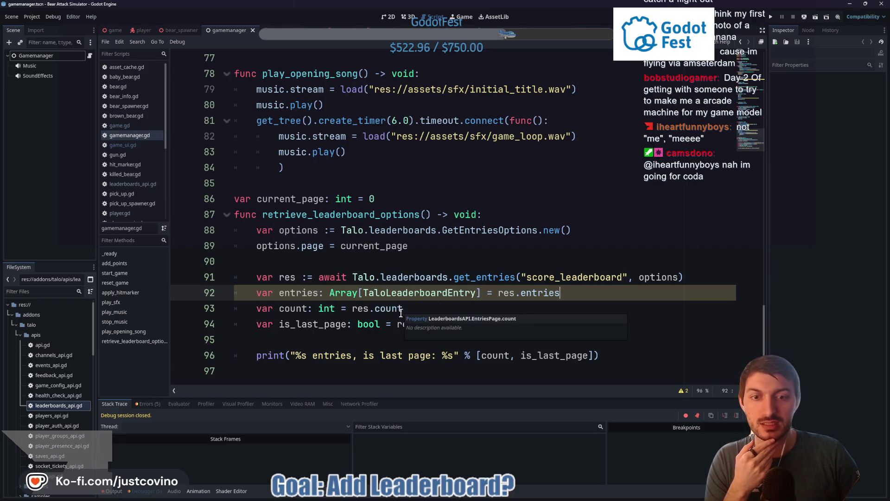
click(313, 356)
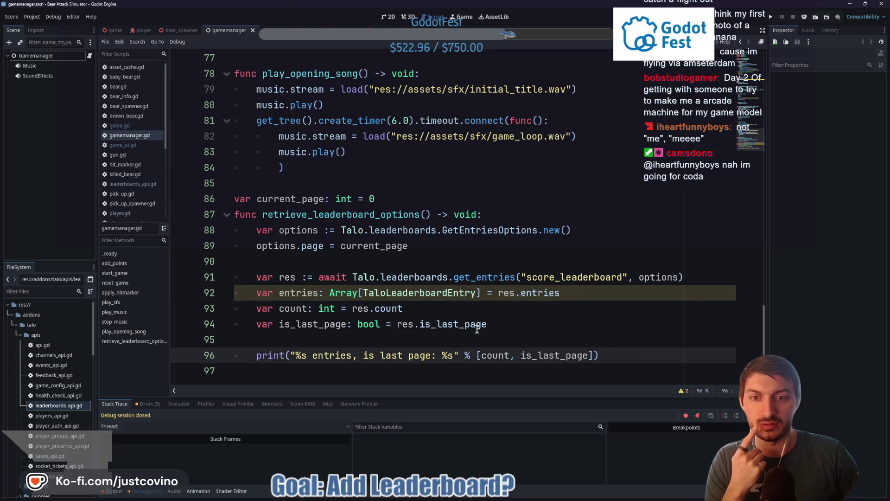
double_click(300, 309)
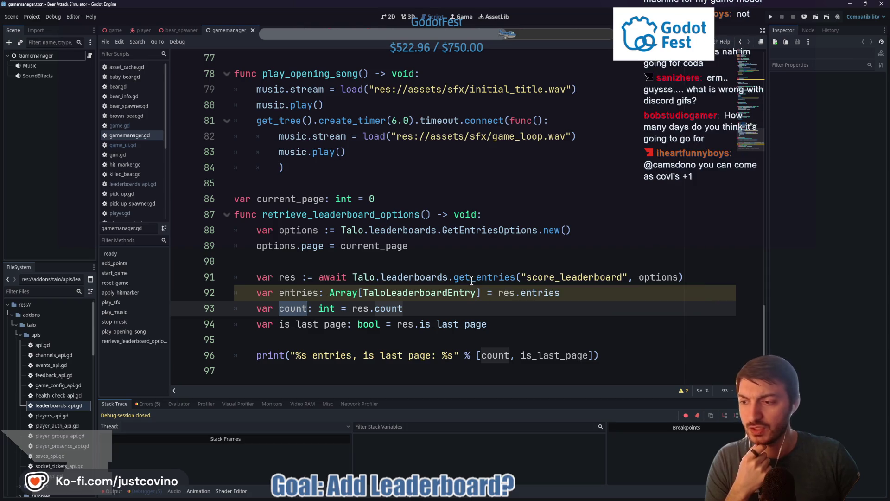
mouse_move(471, 280)
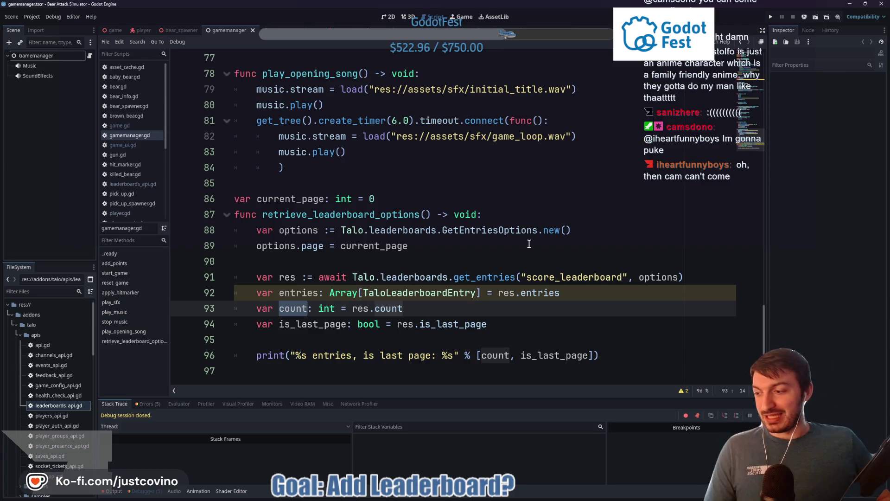
click(436, 310)
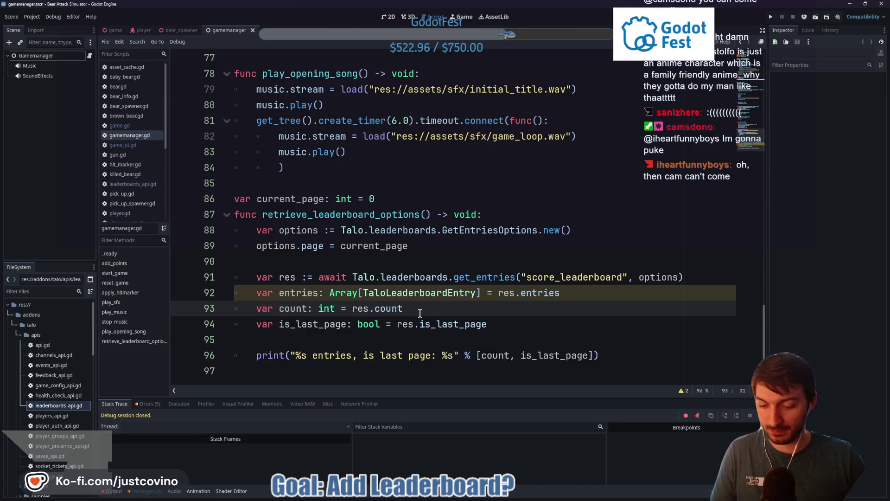
right_click(416, 317)
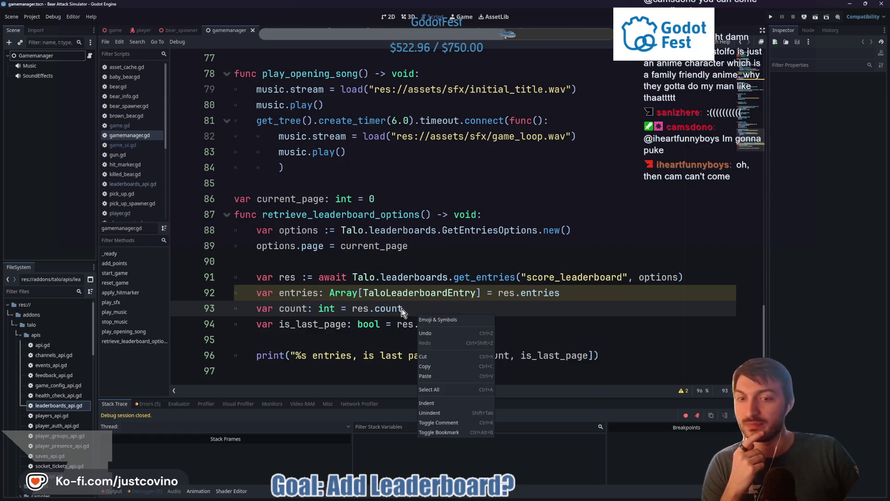
click(407, 305)
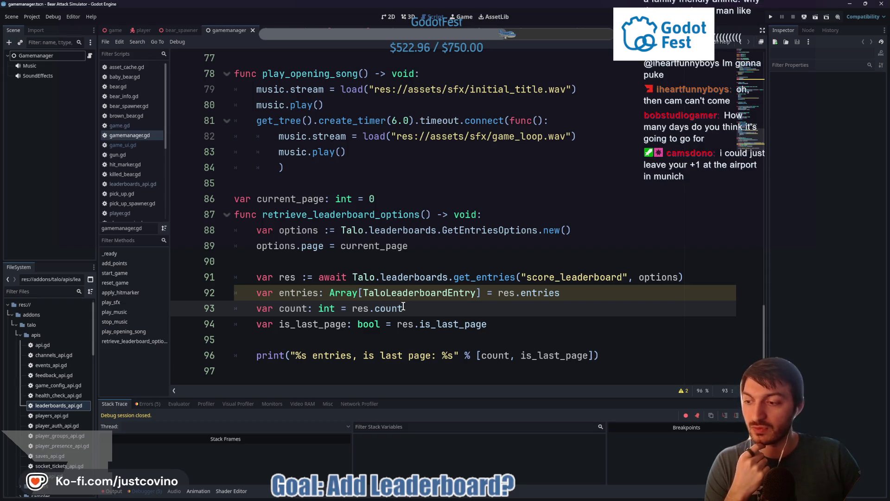
mouse_move(399, 309)
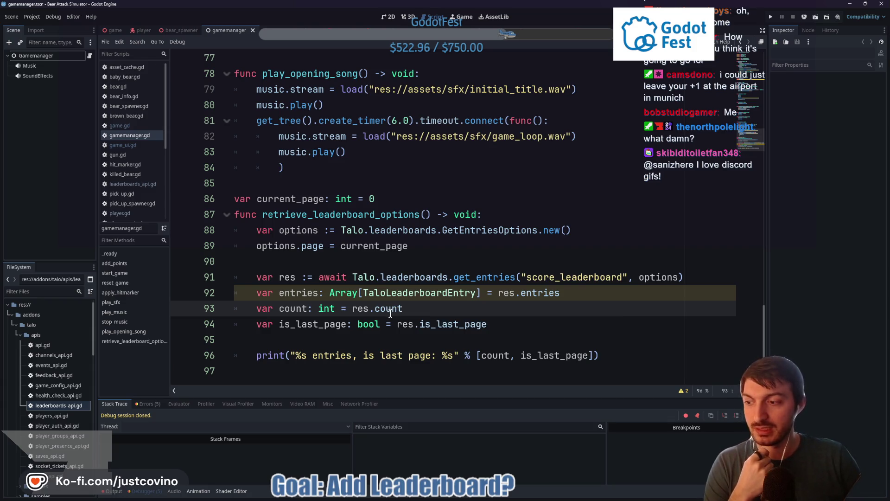
click(421, 299)
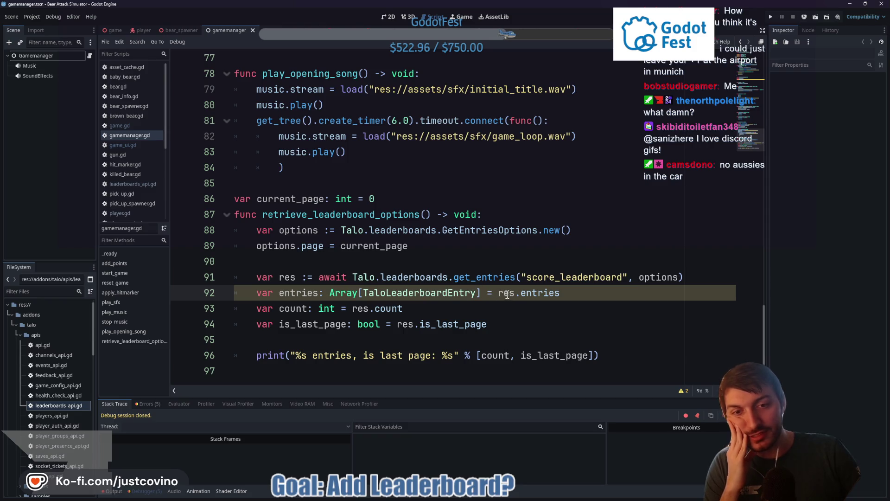
double_click(541, 295)
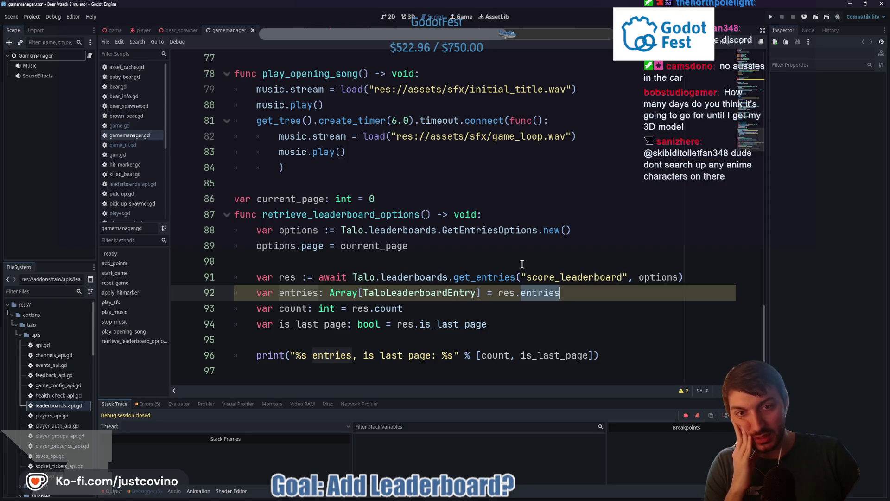
click(381, 263)
scroll(373, 201, up, 1)
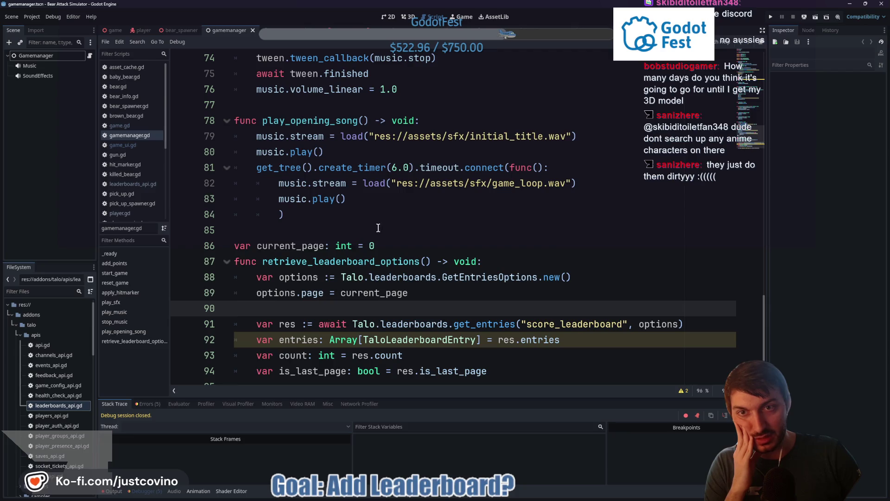
Change line 87's return type from void to Array and add 'return res.entries' on line 97.
drag(492, 256, 452, 263)
text(A)
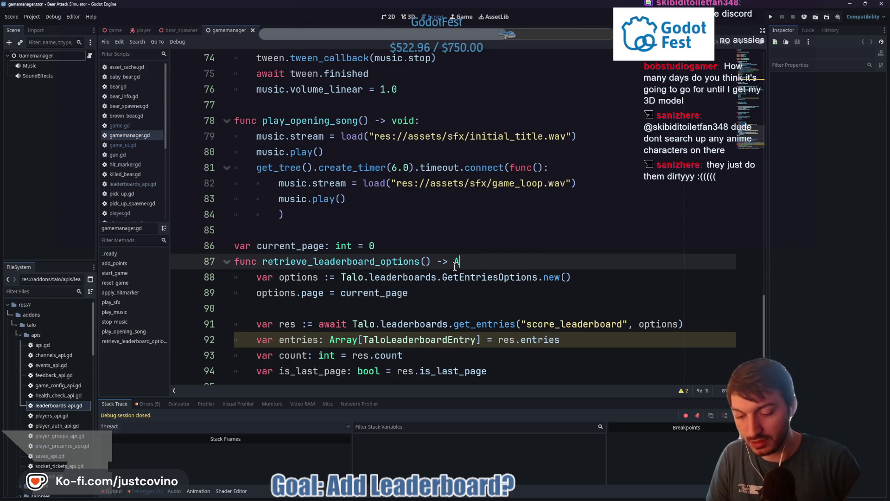
text(rray)
scroll(408, 343, down, 1)
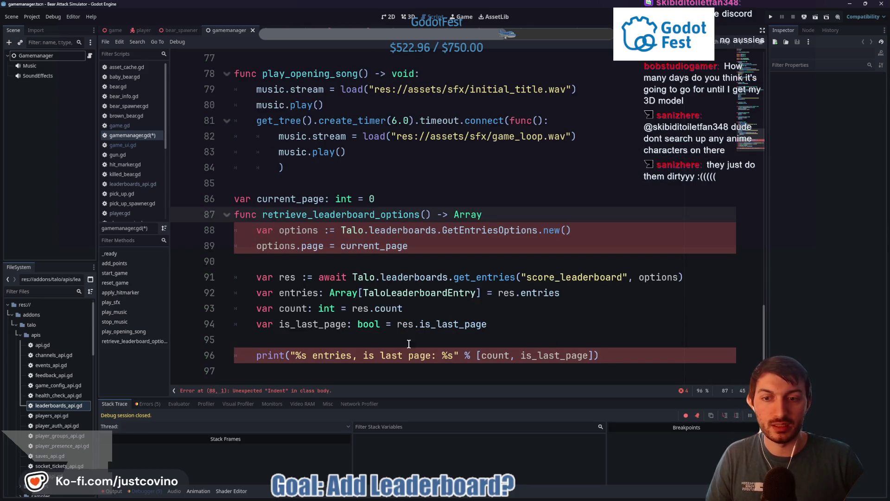
click(288, 368)
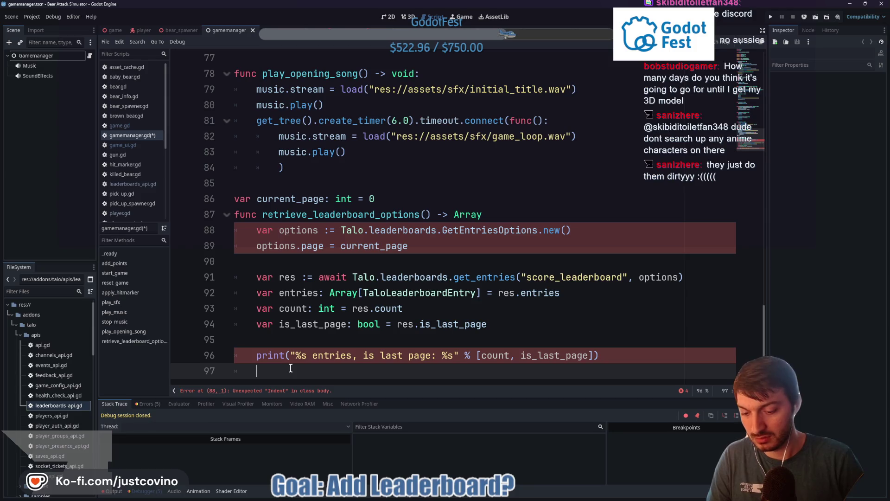
text(return res.)
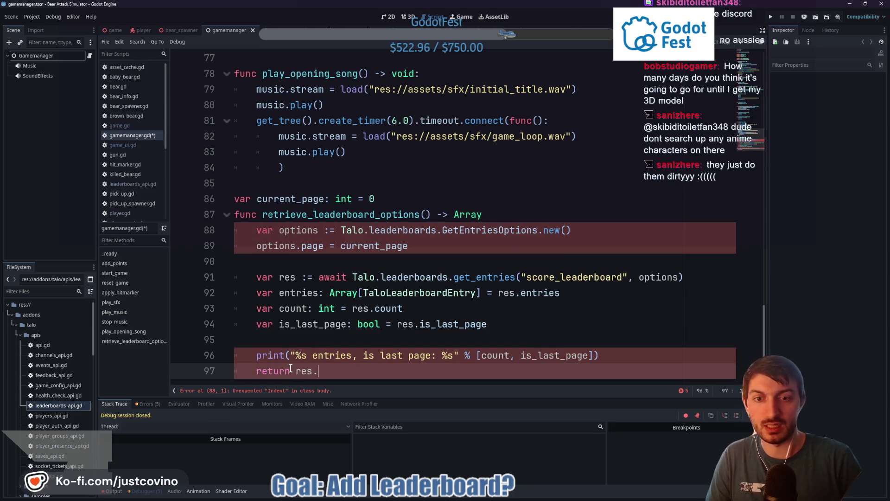
text(entries)
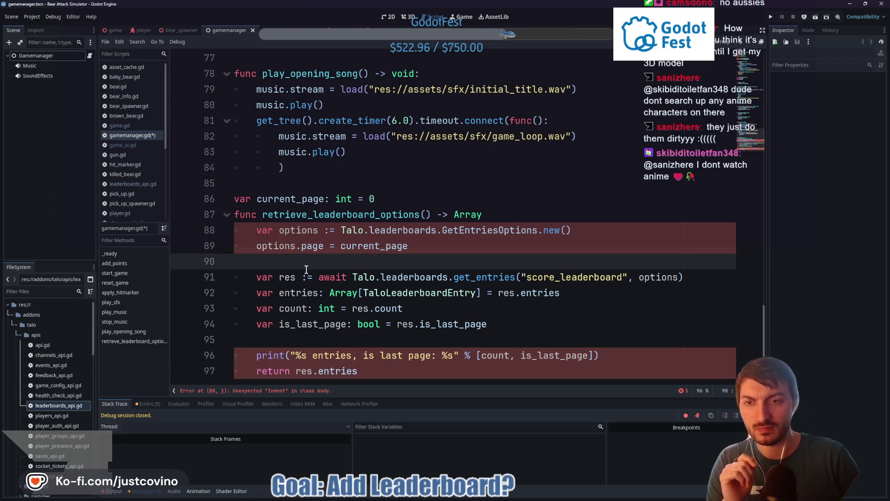
Remove the empty lines 90 and 94 from retrieve_leaderboard_options.
key(BackSpace)
click(277, 325)
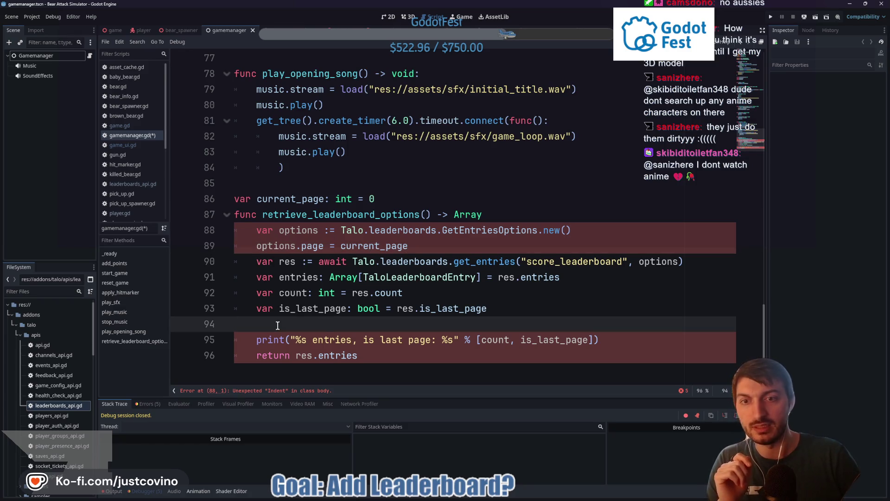
key(BackSpace)
Indent the var options line 88 one level back into the function body.
click(255, 232)
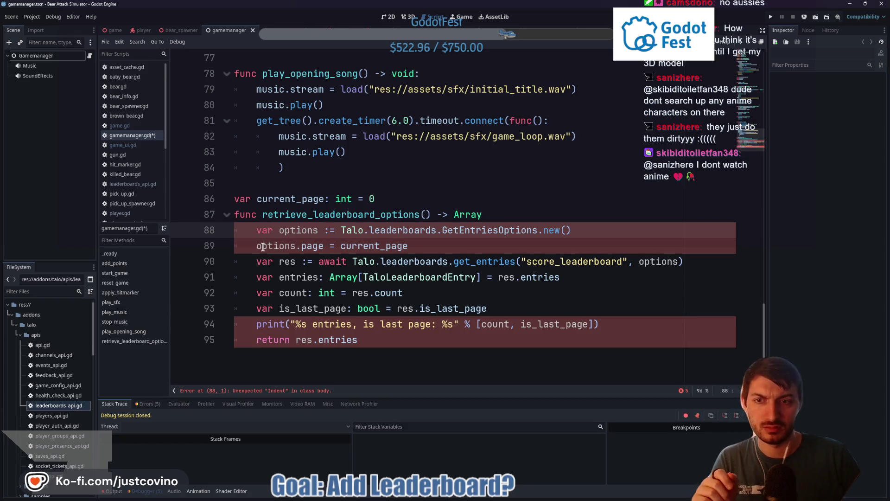
click(253, 246)
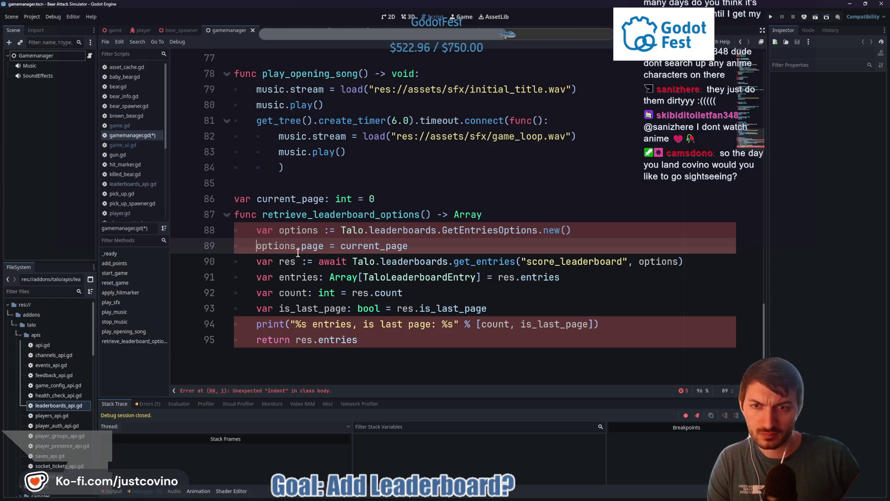
click(255, 261)
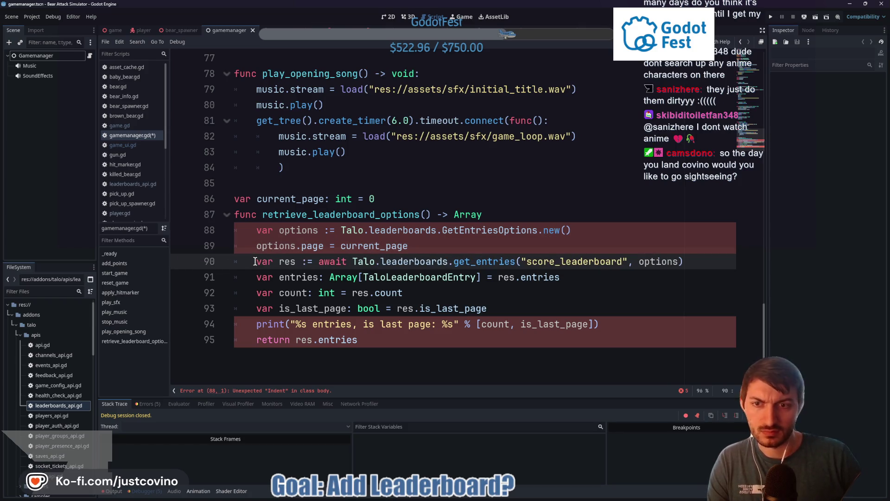
click(421, 248)
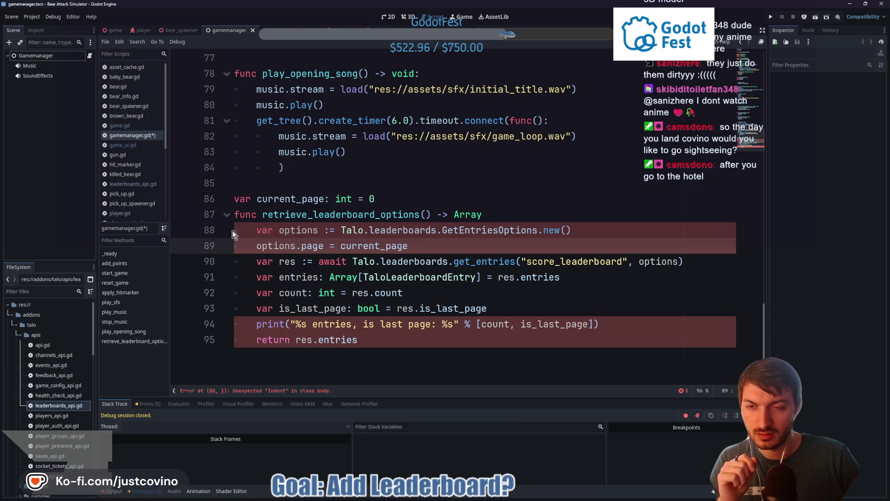
click(258, 230)
key(Tab)
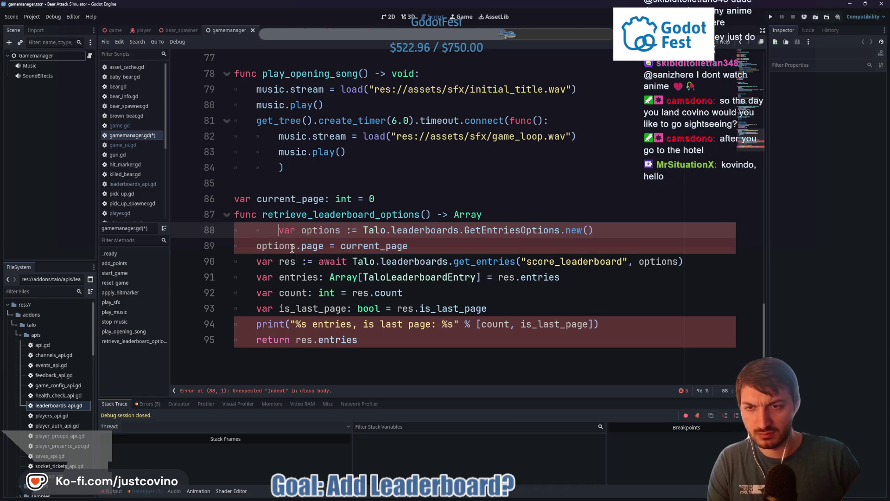
key(ctrl+z)
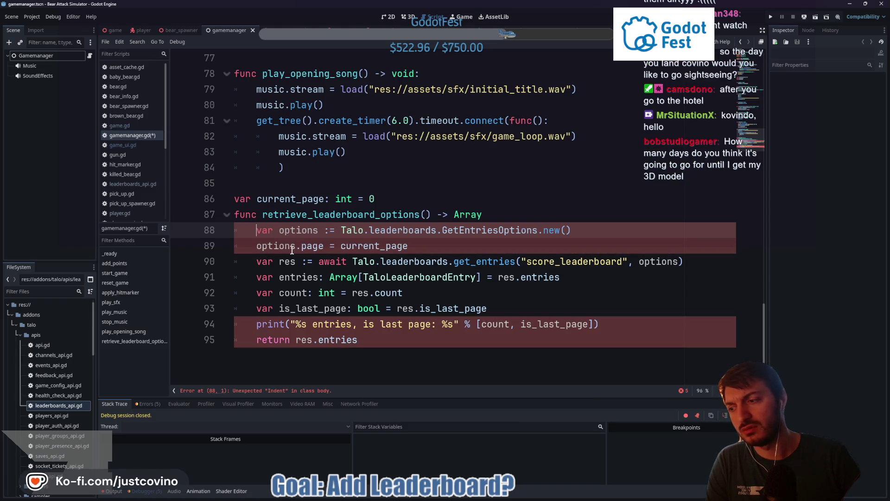
key(BackSpace)
key(Tab)
key(BackSpace)
key(Tab)
key(BackSpace)
key(Tab)
key(BackSpace)
key(Tab)
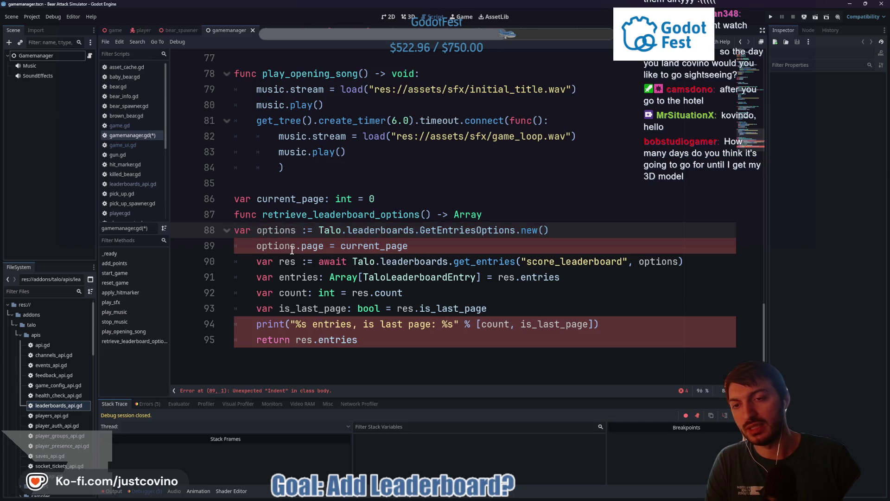
key(BackSpace)
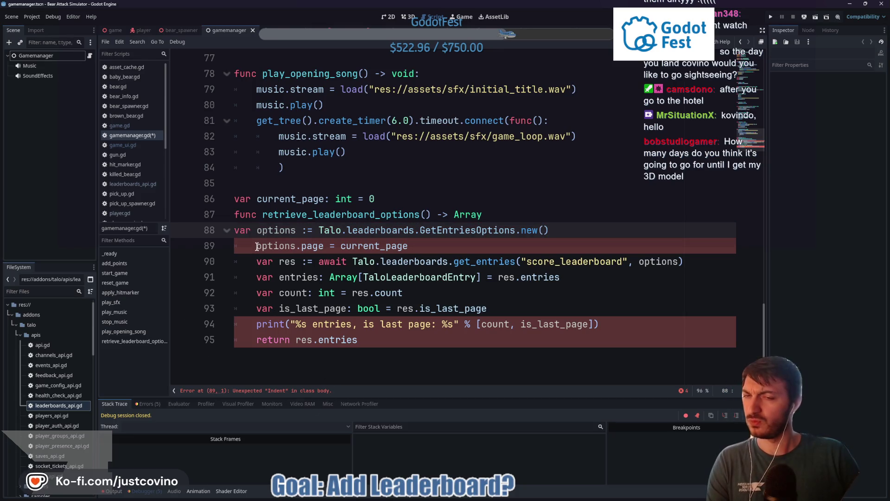
key(Tab)
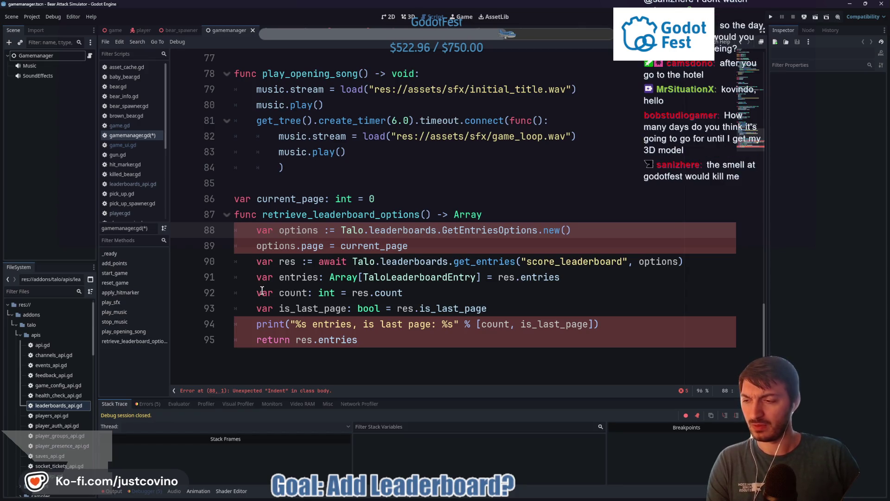
mouse_move(372, 310)
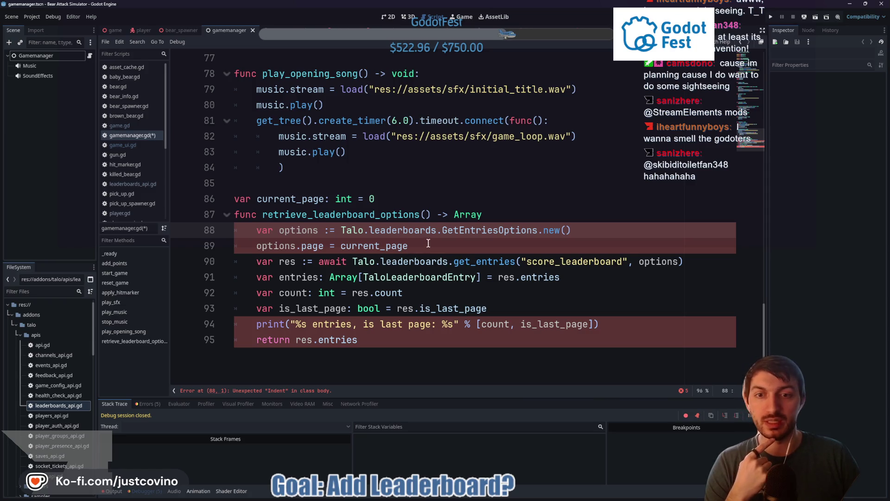
drag(429, 244, 221, 233)
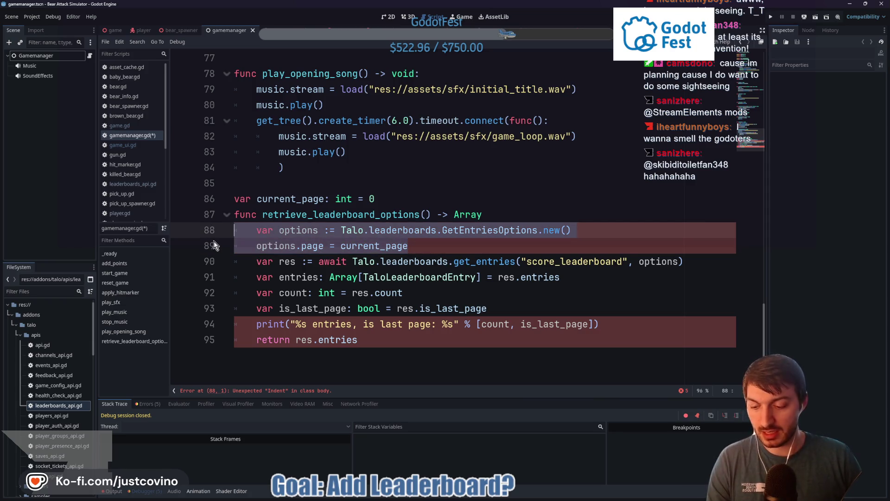
key(shift+Tab)
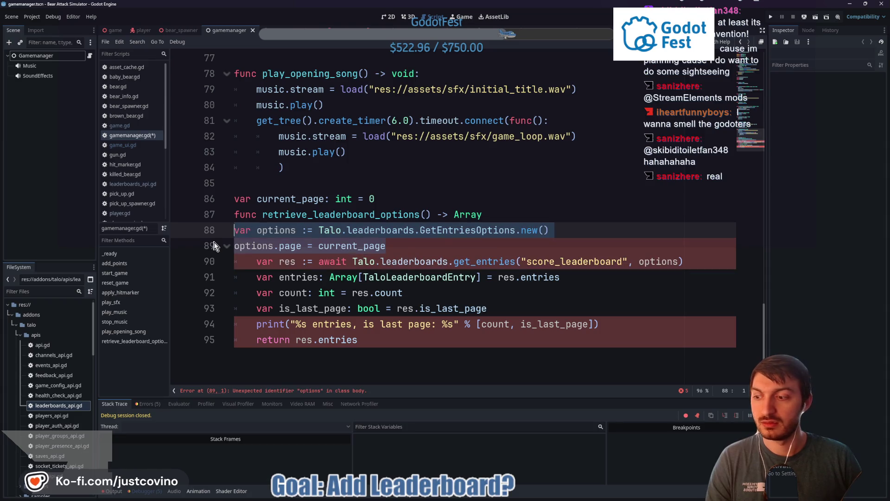
key(Tab)
click(442, 247)
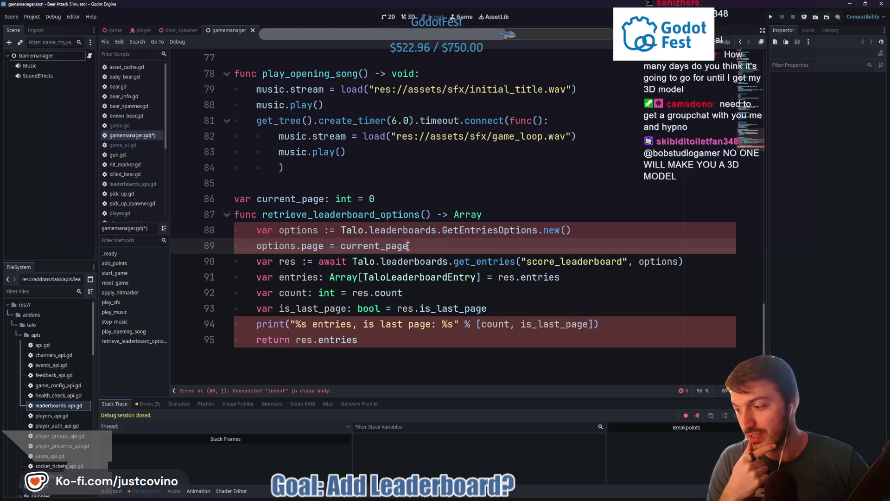
mouse_move(414, 259)
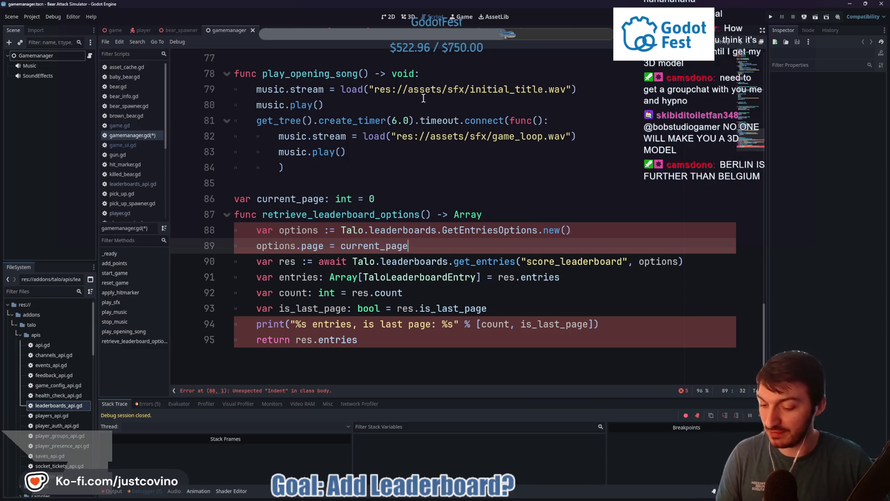
drag(349, 80, 566, 75)
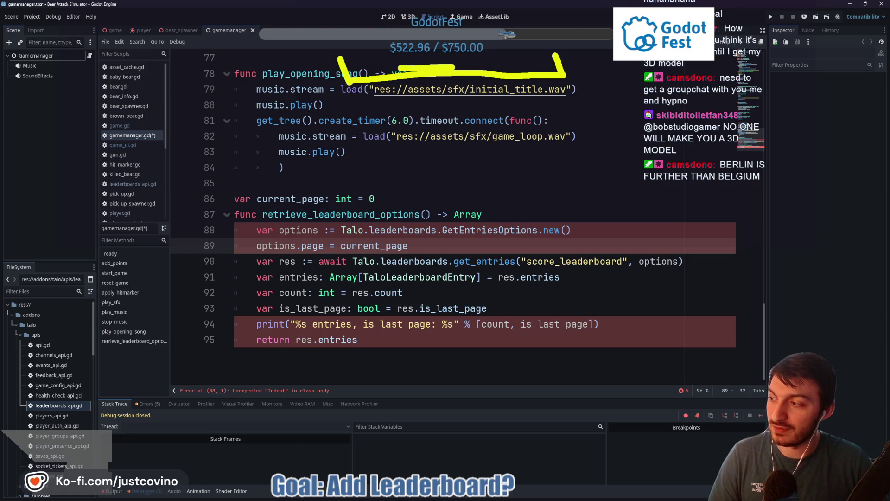
drag(490, 71, 491, 49)
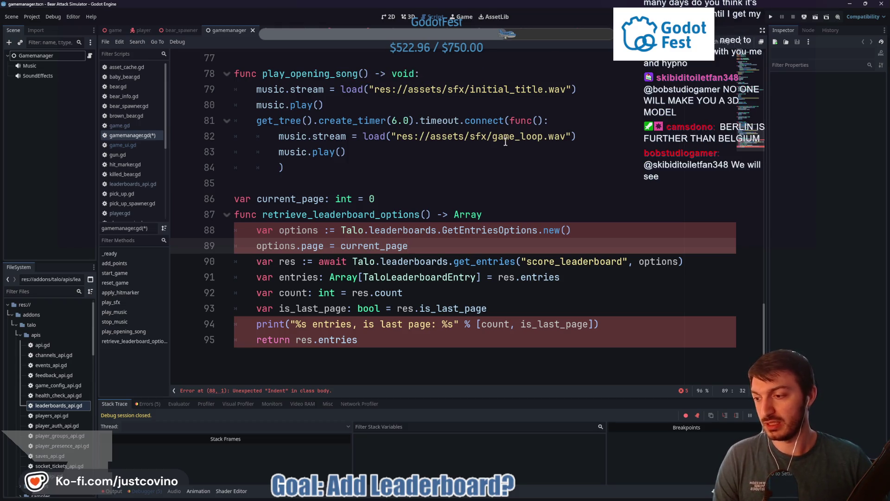
mouse_move(500, 141)
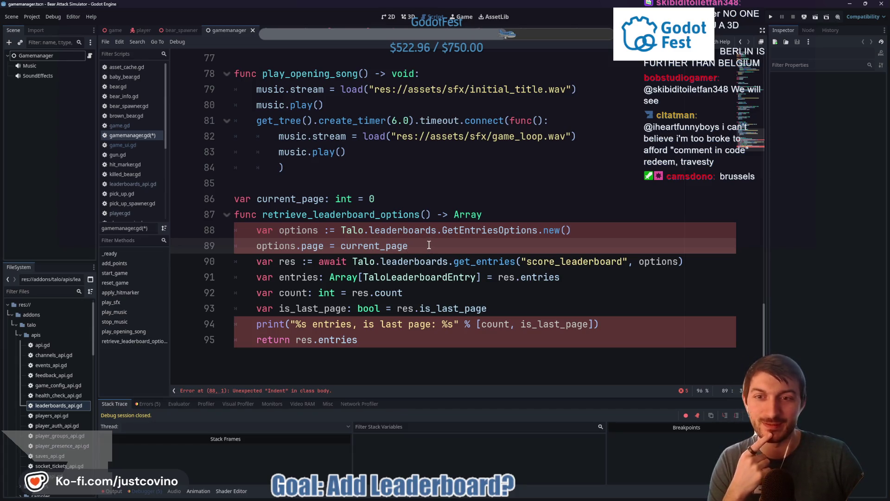
drag(424, 244, 263, 245)
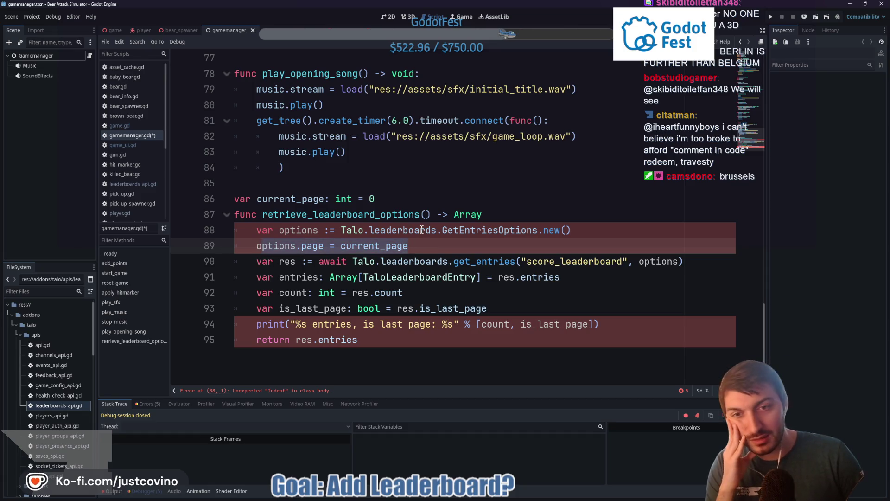
click(482, 213)
text(:)
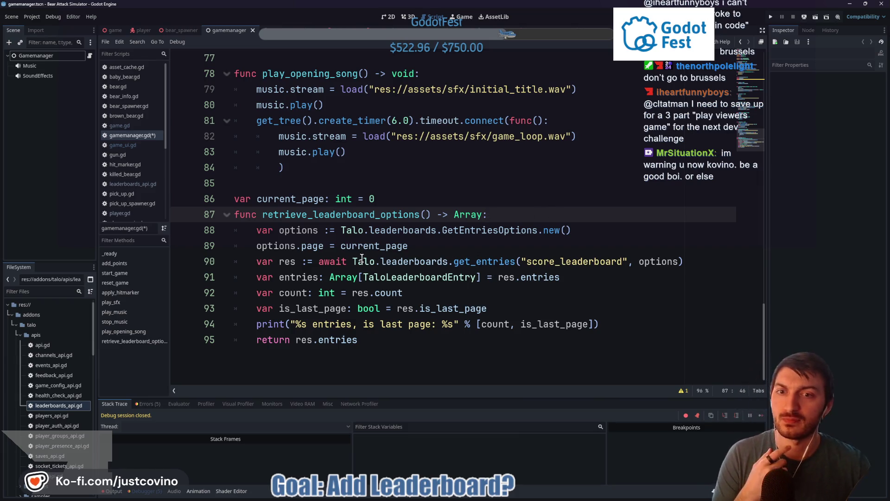
Select the retrieve_leaderboard_options name, then open TaloLeaderboardEntry's definition from line 91.
click(323, 214)
double_click(312, 214)
scroll(325, 218, up, 8)
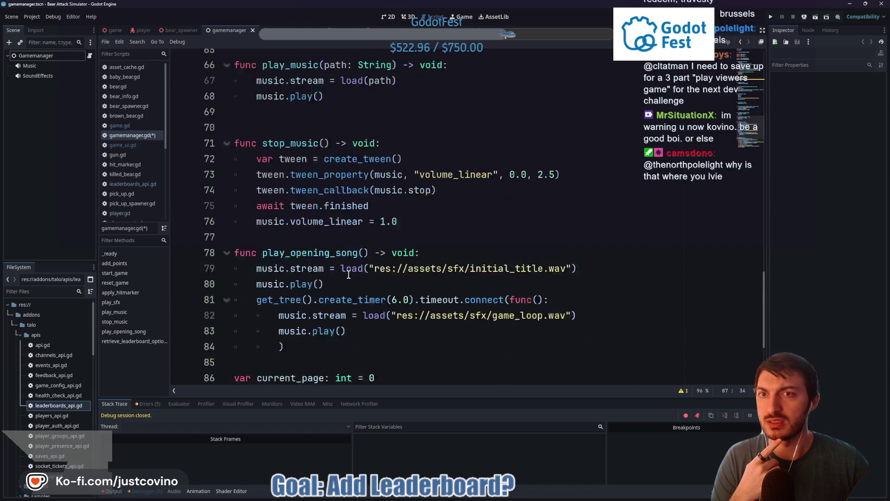
scroll(334, 259, down, 6)
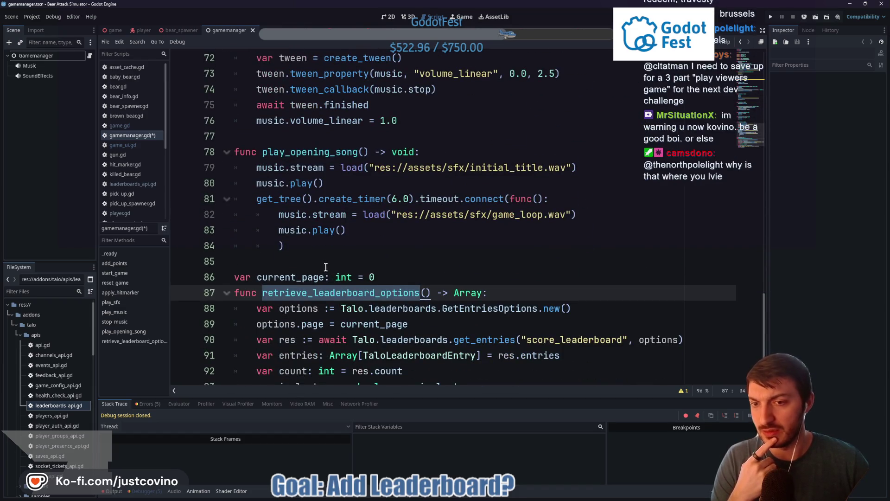
scroll(326, 267, down, 3)
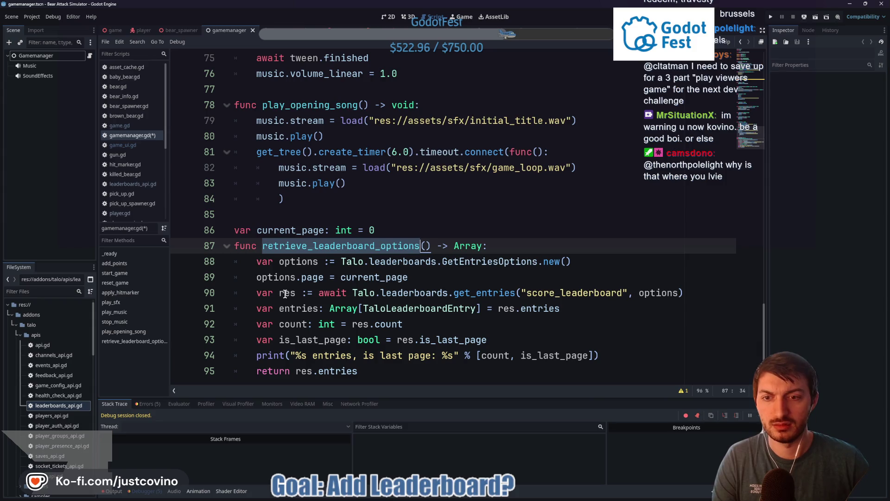
ctrl+click(387, 310)
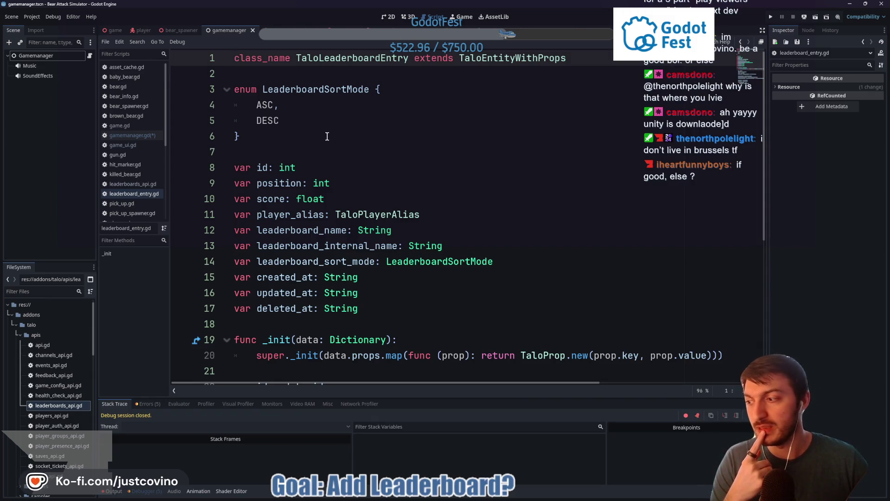
mouse_move(550, 118)
mouse_down()
mouse_move(464, 325)
mouse_move(649, 149)
mouse_move(552, 129)
mouse_up()
mouse_move(167, 42)
mouse_down()
mouse_move(21, 149)
mouse_move(260, 70)
mouse_move(133, 55)
mouse_up()
mouse_move(217, 335)
mouse_down()
mouse_move(183, 477)
mouse_move(190, 312)
mouse_up()
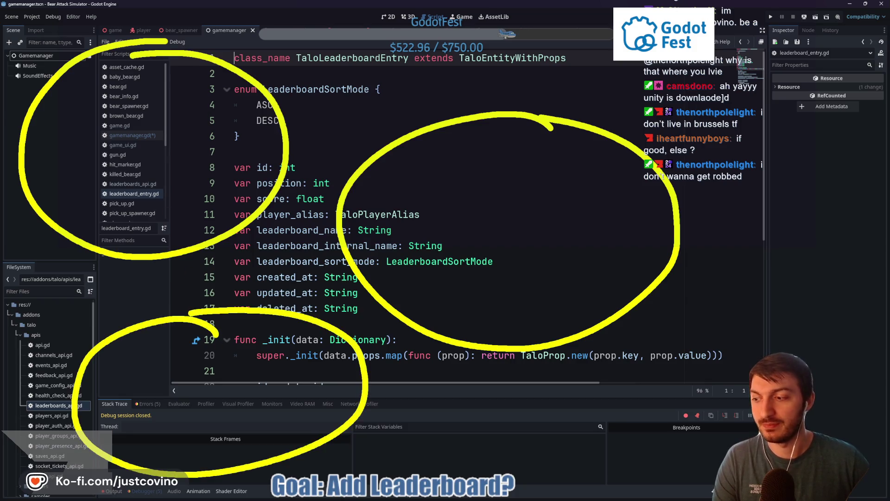
key(Escape)
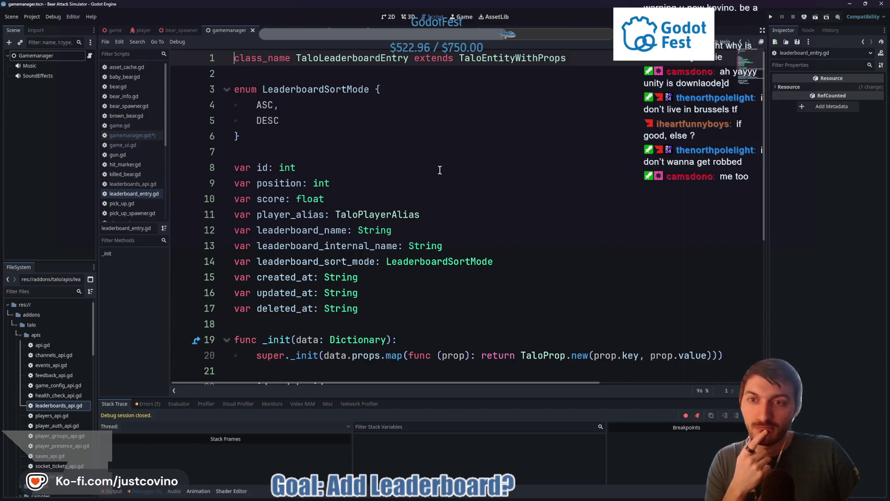
scroll(440, 170, down, 3)
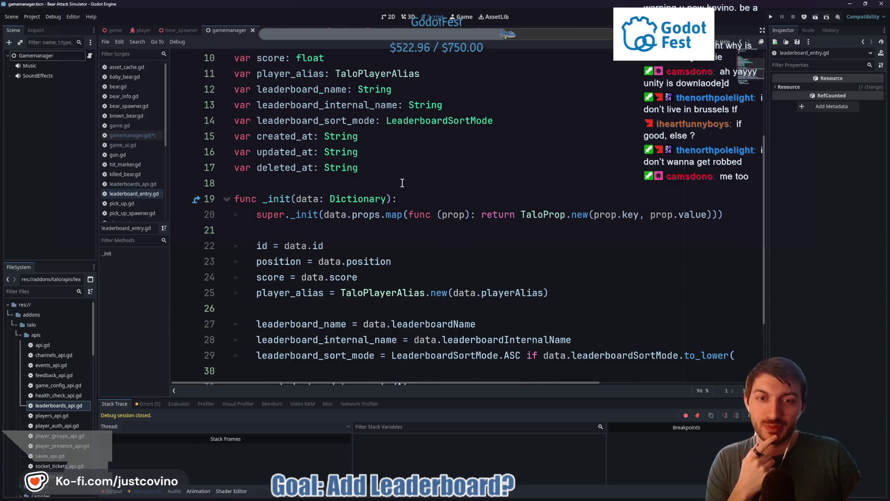
scroll(440, 195, down, 1)
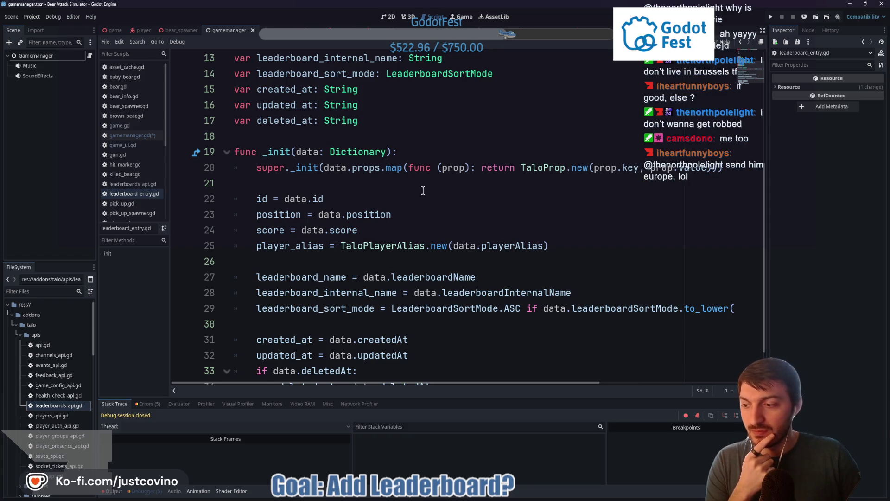
mouse_move(499, 77)
mouse_down()
mouse_move(135, 311)
mouse_move(701, 329)
mouse_move(575, 117)
mouse_move(380, 100)
mouse_up()
key(Escape)
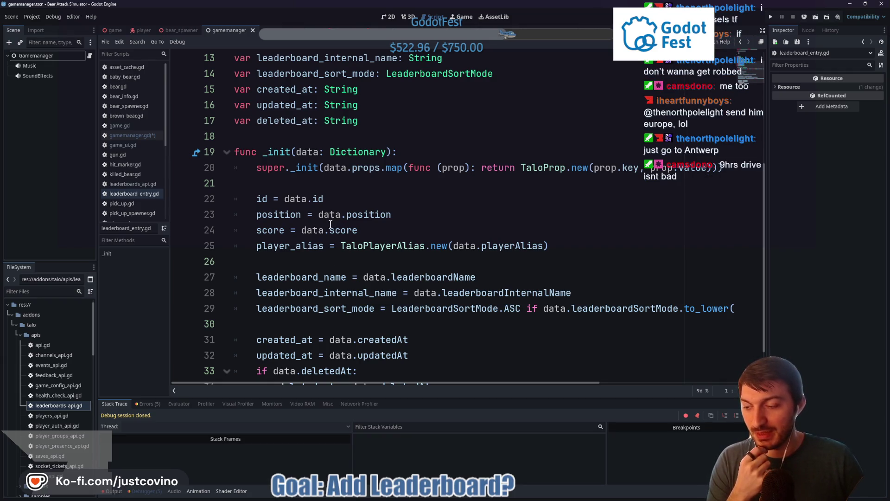
mouse_move(323, 233)
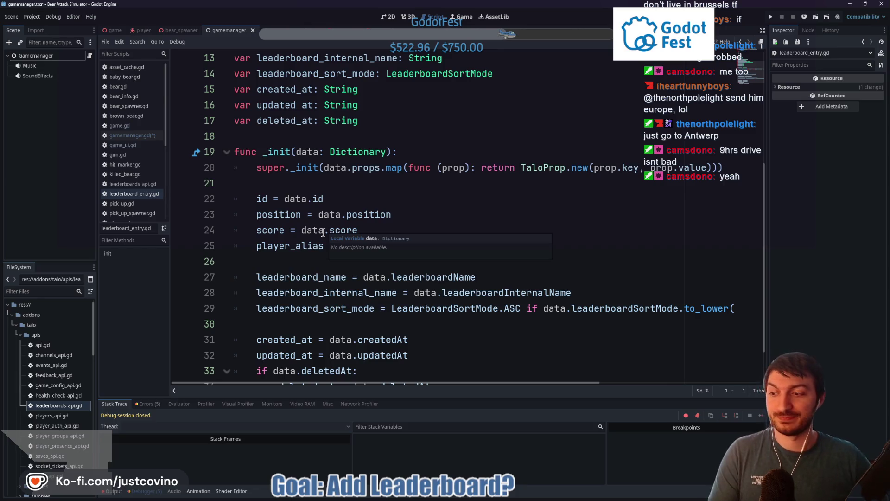
Review leaderboard_entry.gd, then open the game scene's main menu in the 2D workspace.
click(316, 178)
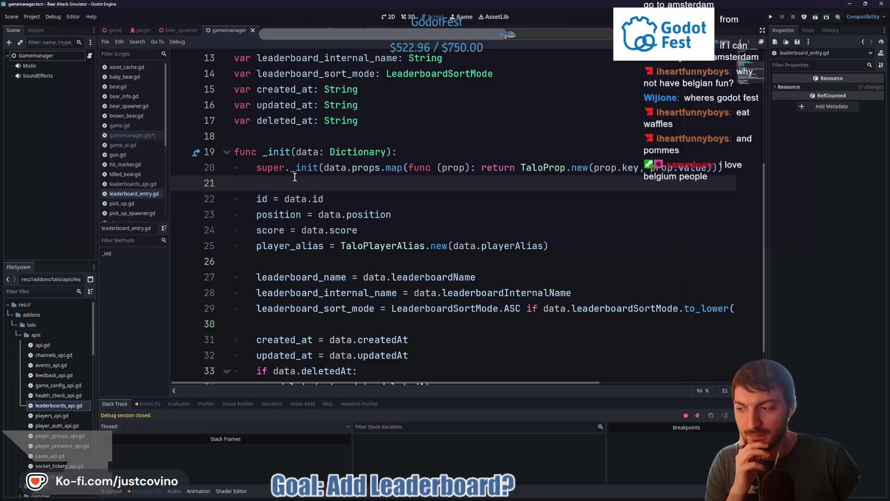
scroll(377, 195, down, 1)
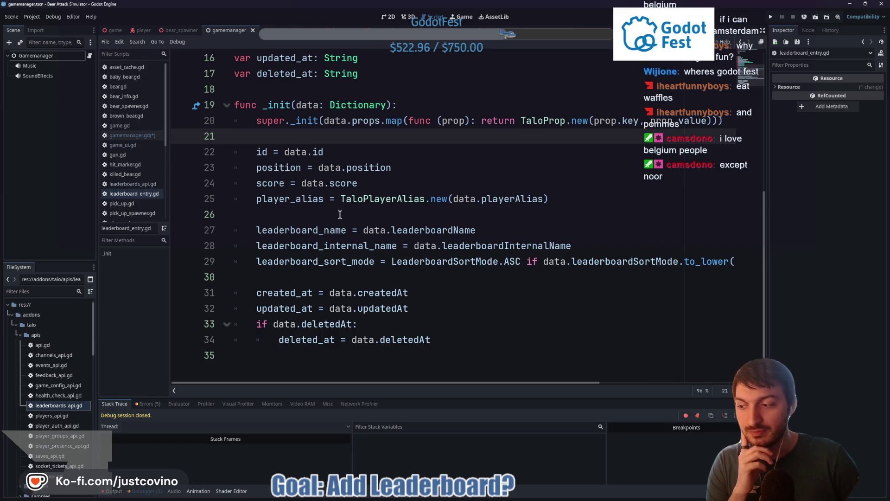
scroll(339, 214, up, 3)
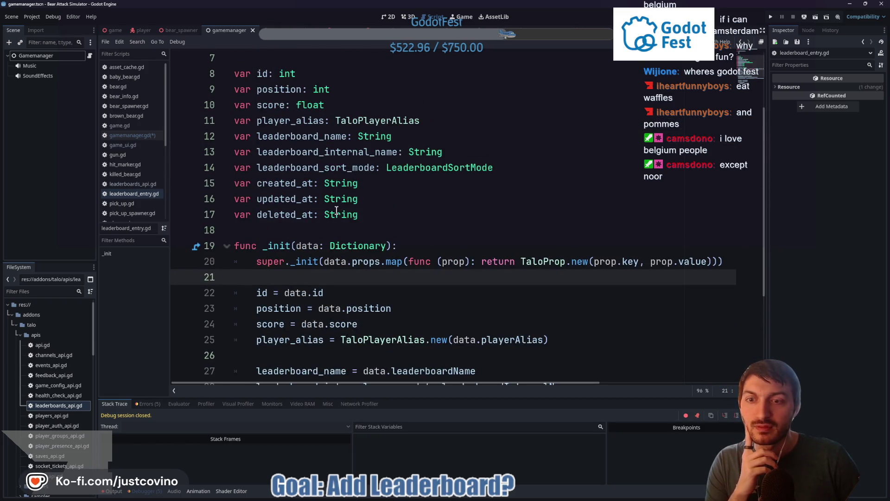
scroll(337, 210, down, 2)
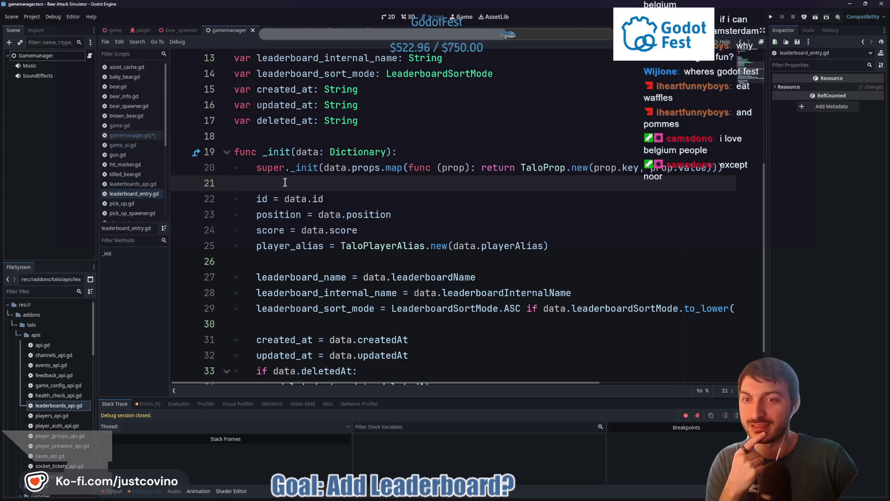
scroll(291, 181, up, 1)
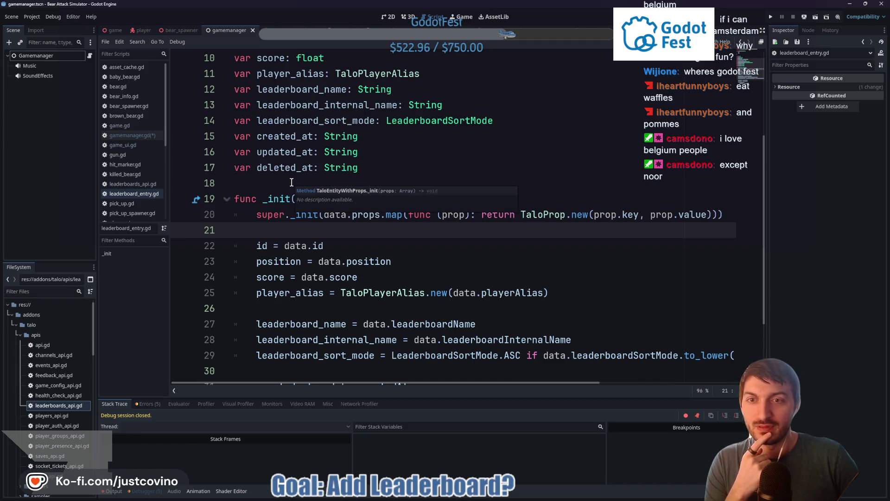
scroll(293, 184, up, 3)
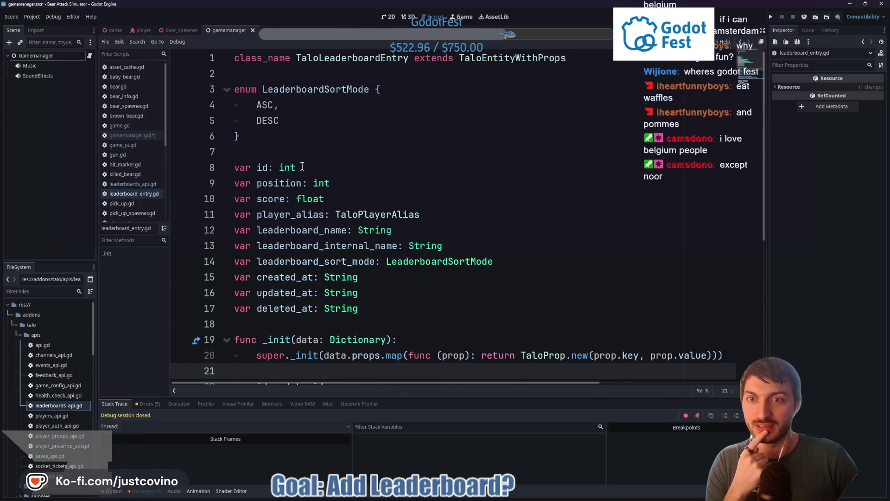
scroll(302, 169, down, 5)
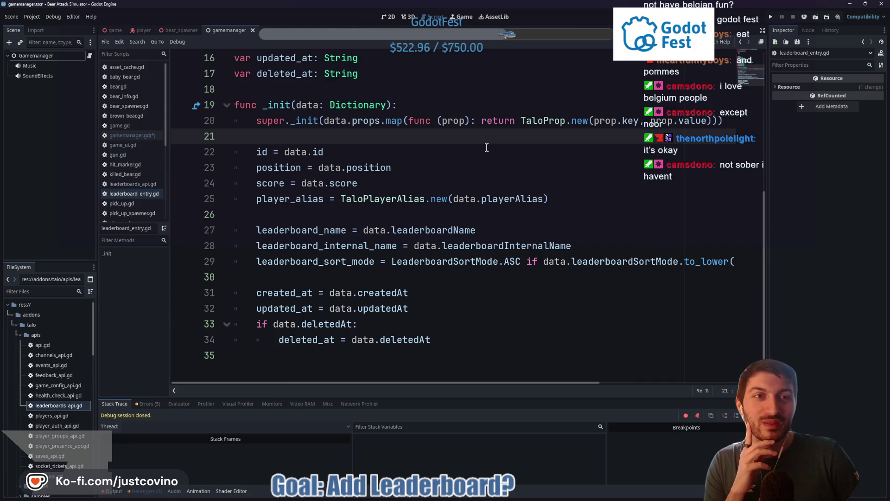
scroll(337, 149, up, 1)
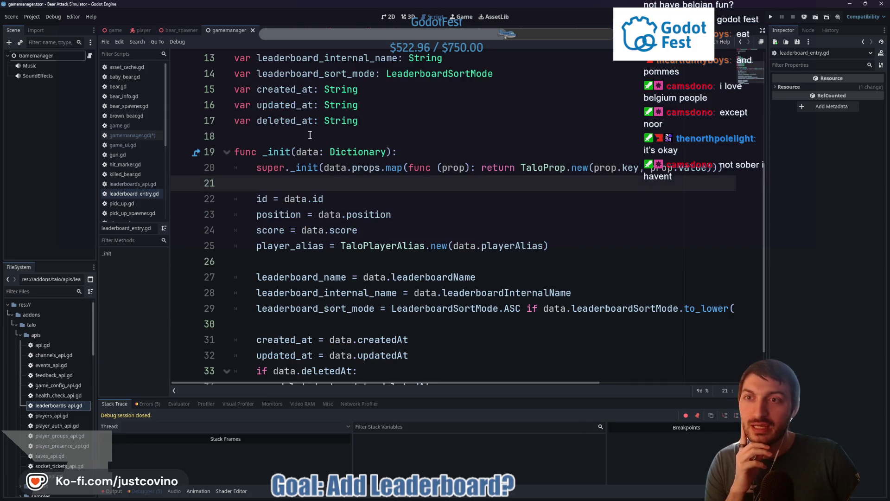
click(114, 30)
click(389, 17)
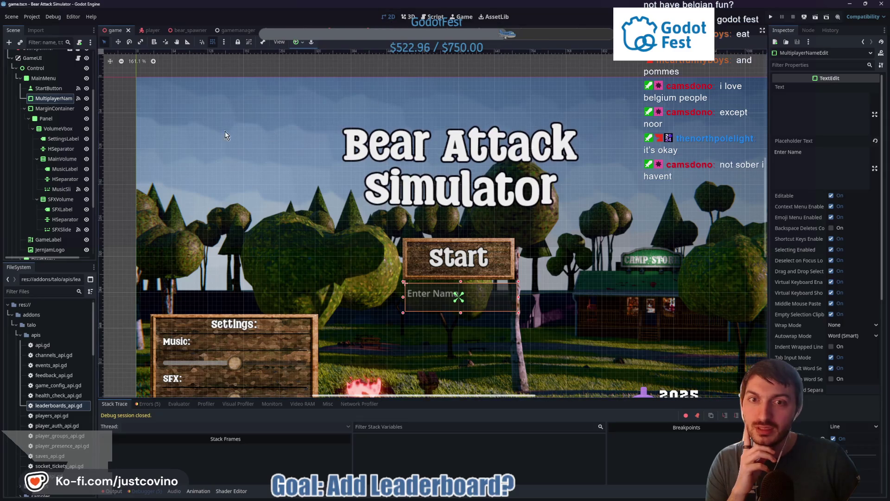
Add a Panel node under MainMenu and anchor it to the top-right corner.
click(41, 79)
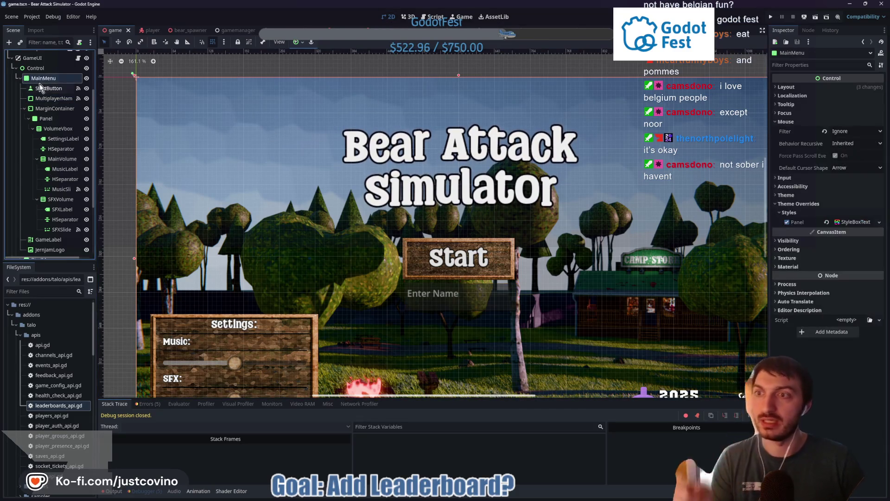
key(ctrl+a)
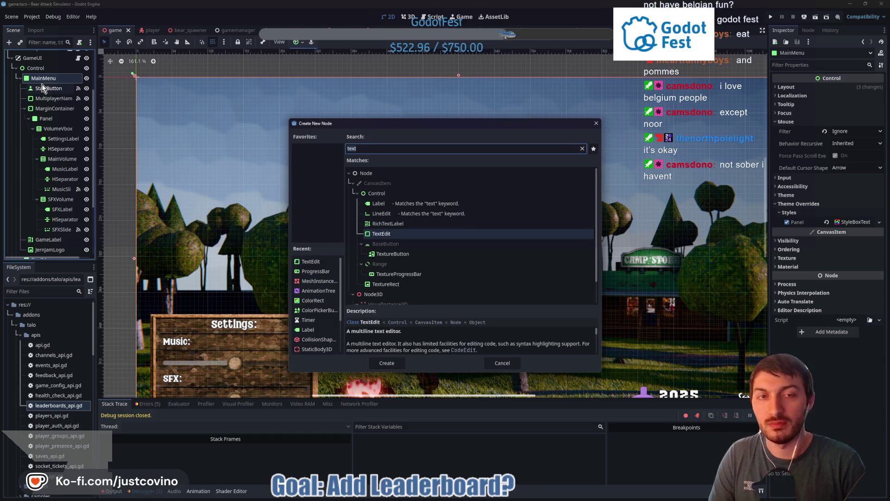
text(panel)
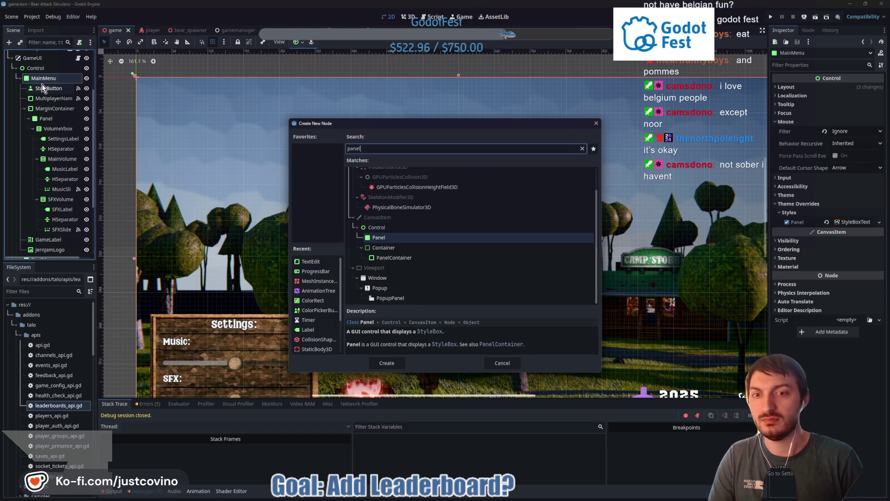
key(Return)
scroll(349, 182, down, 3)
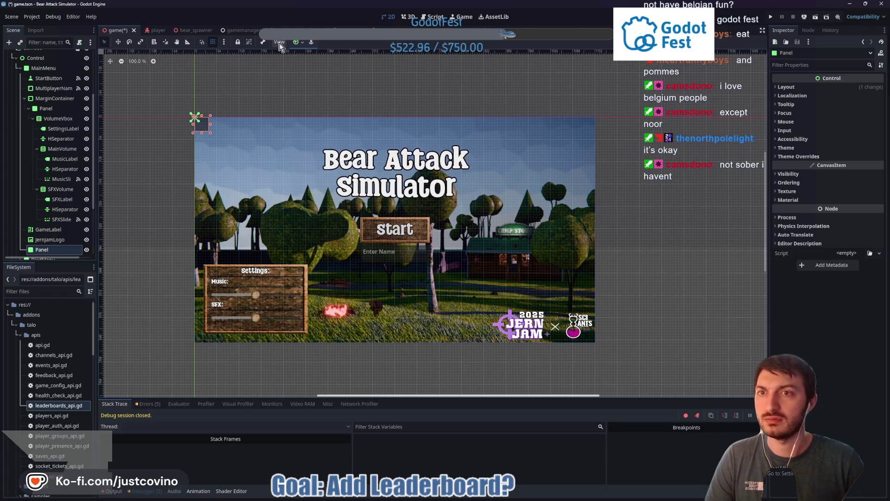
click(297, 42)
click(326, 68)
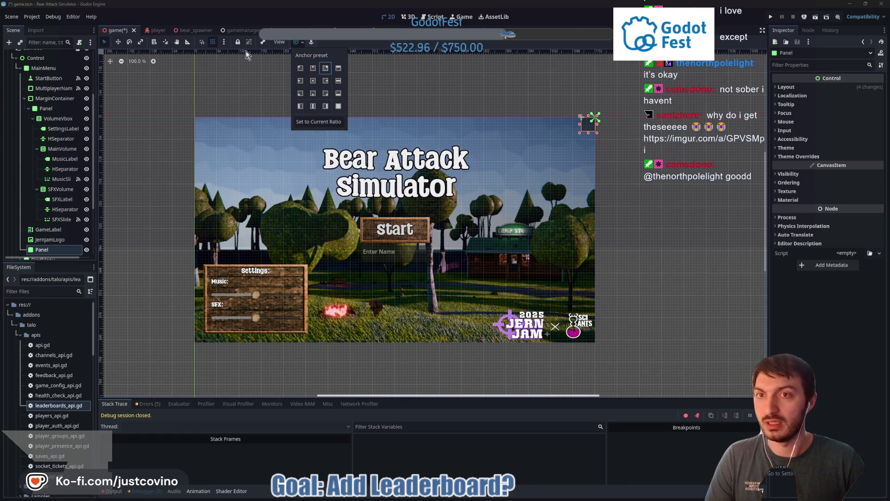
click(296, 42)
Set the panel's Custom Minimum Size to 250 × 300.
click(788, 87)
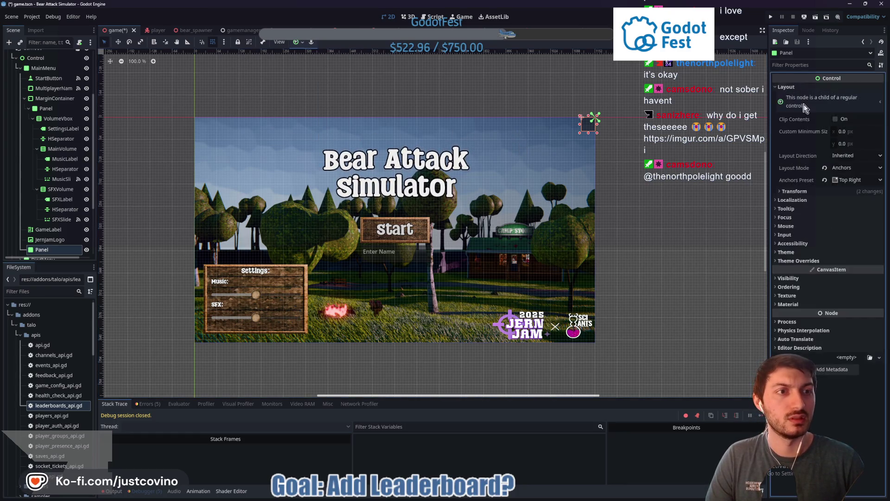
click(848, 130)
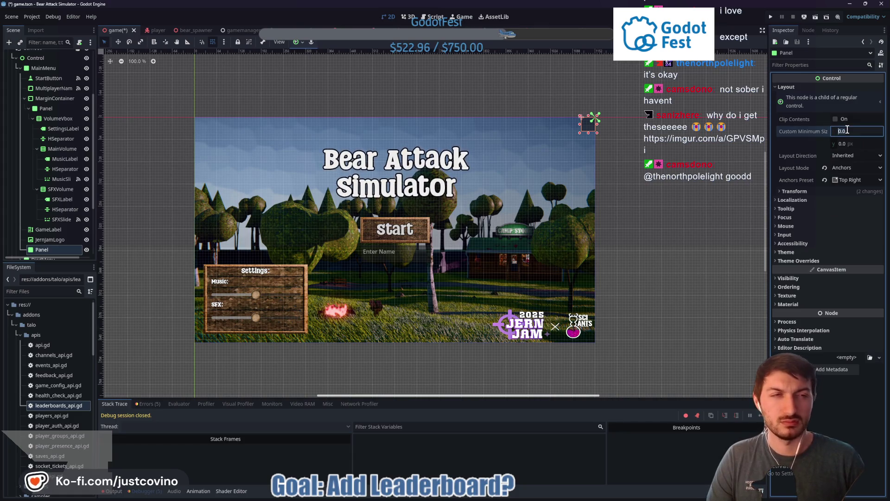
click(794, 192)
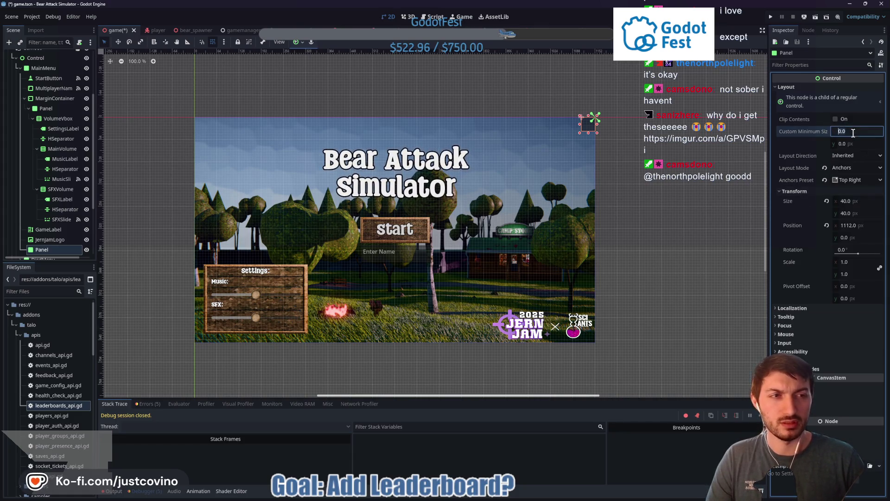
text(100)
key(Tab)
text(100)
key(Return)
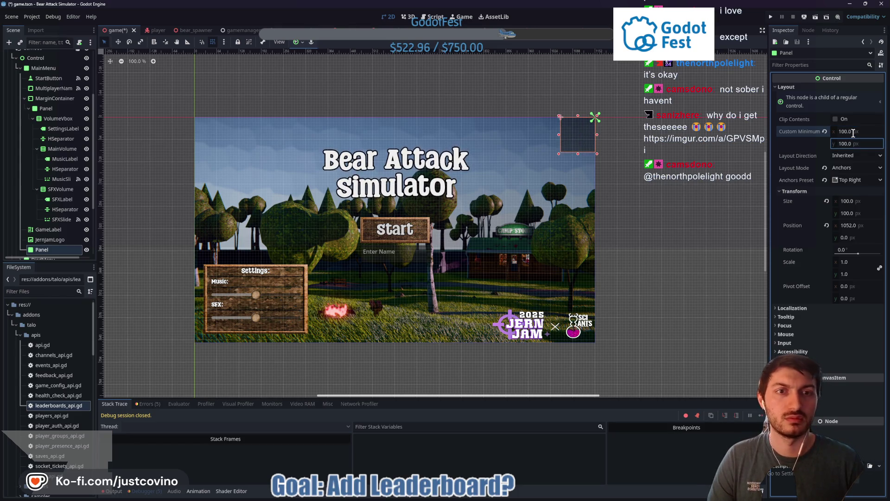
click(854, 132)
text(200)
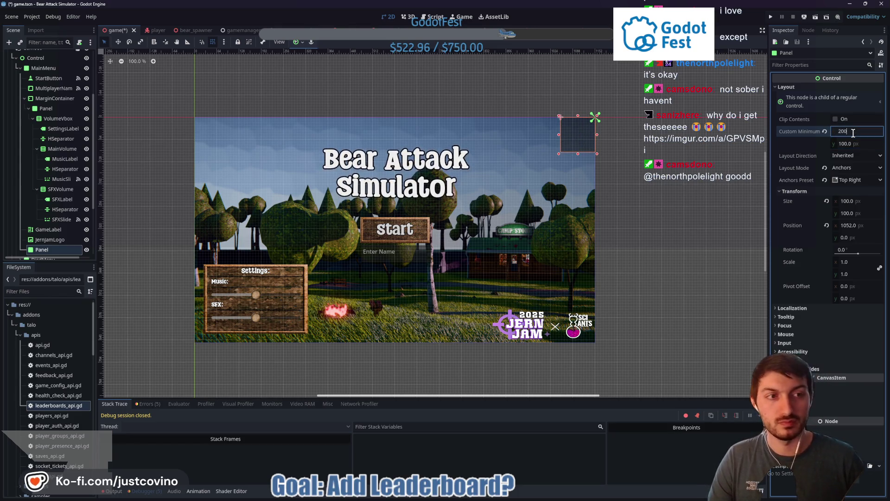
key(Return)
text(2)
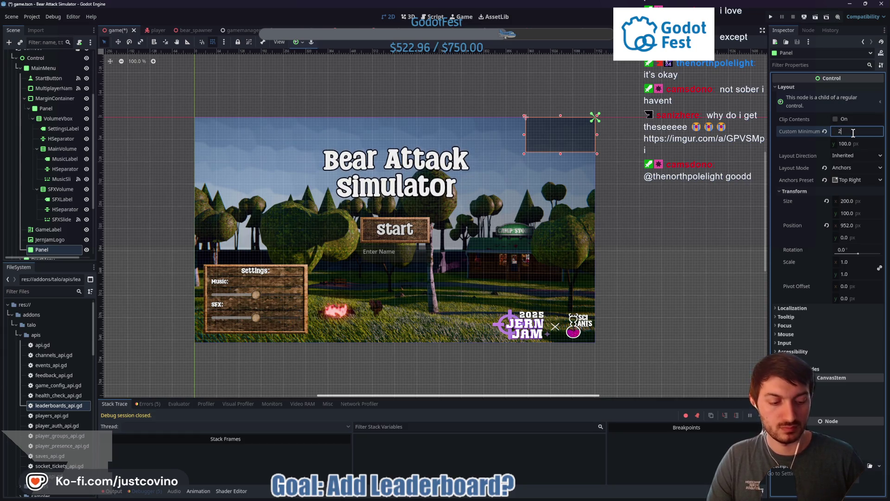
text(50)
click(855, 144)
text(300)
key(Return)
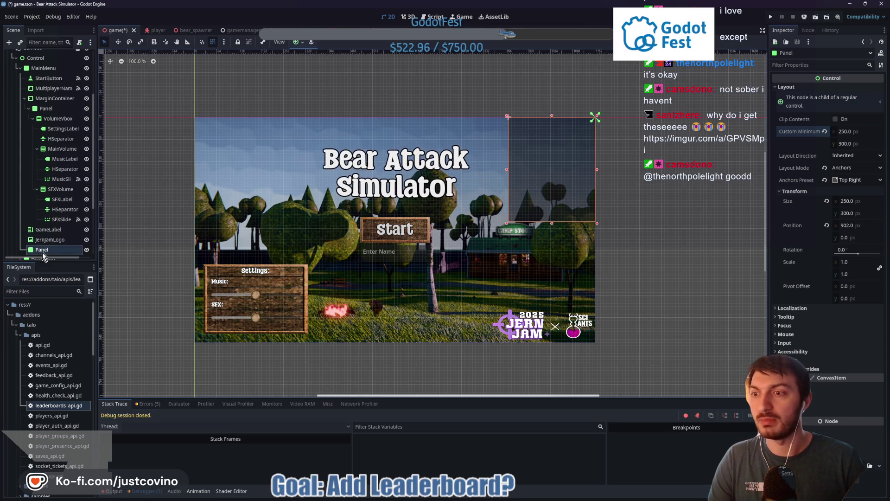
click(44, 68)
Add a MarginContainer under MainMenu anchored to the top-right corner.
key(ctrl+a)
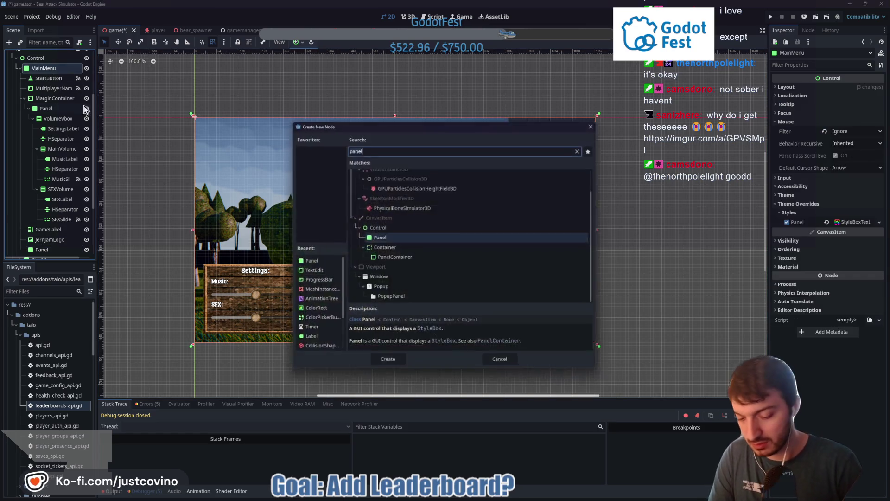
text(margin)
key(Return)
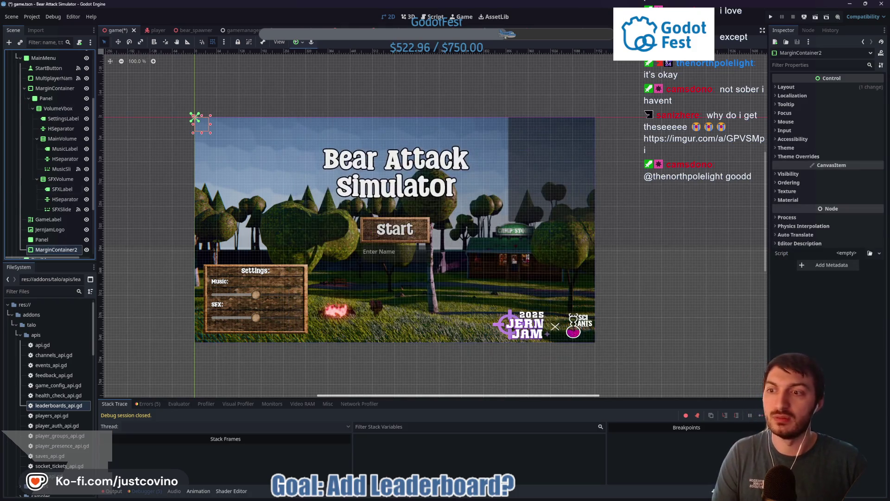
click(299, 42)
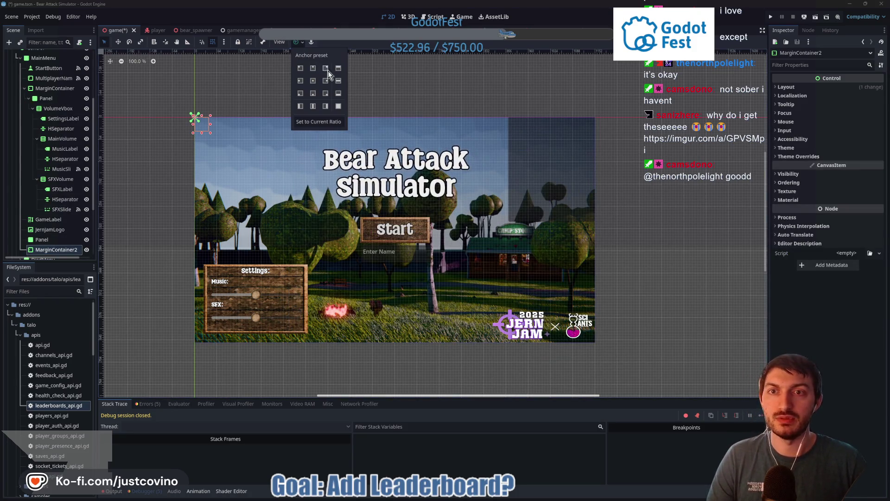
click(327, 69)
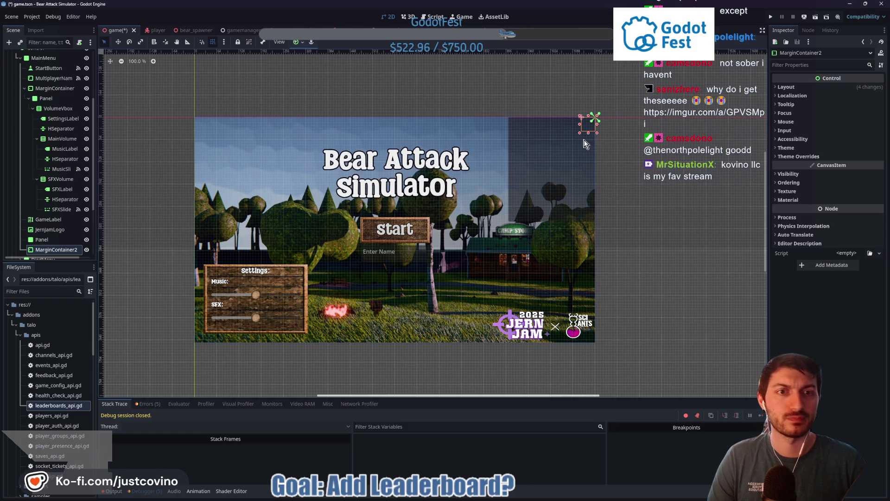
Give the container a 350 × 350 minimum size and set its Mouse Filter to Ignore.
click(811, 86)
click(856, 130)
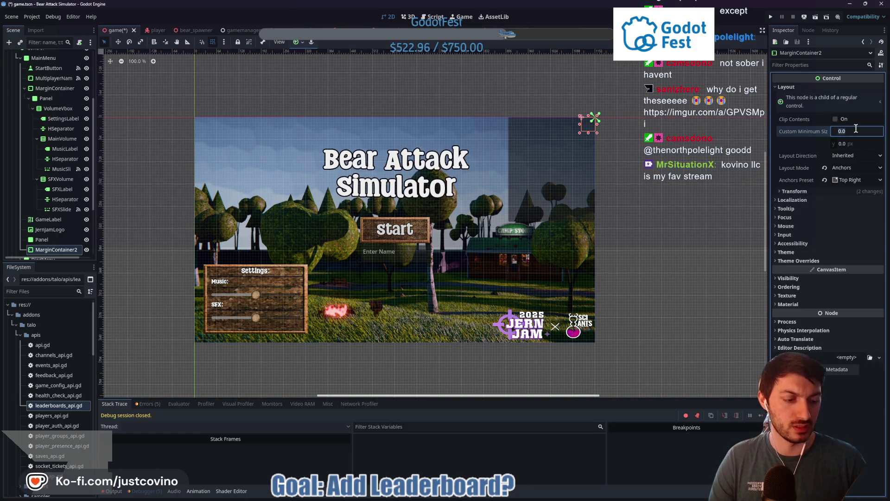
text(350)
key(Tab)
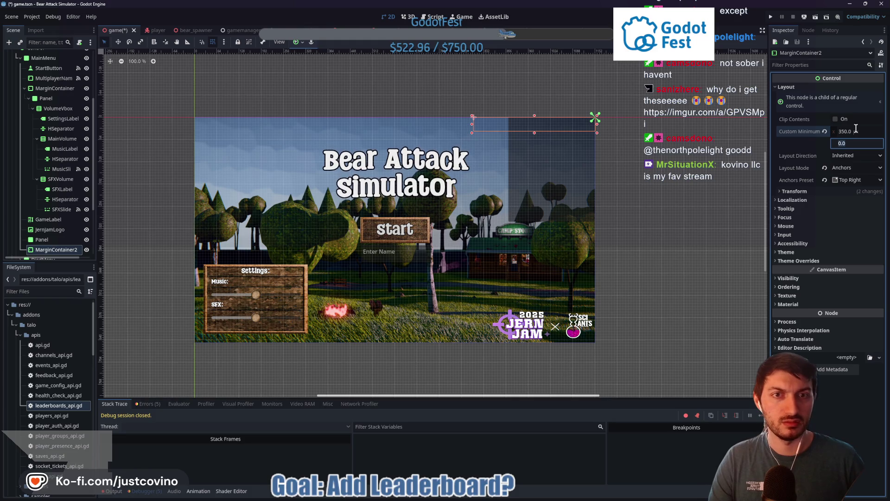
text(400)
key(Return)
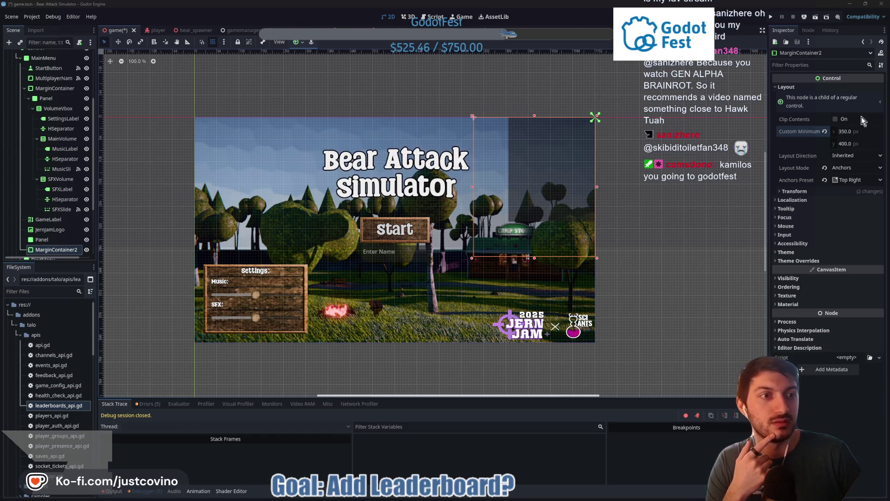
click(857, 143)
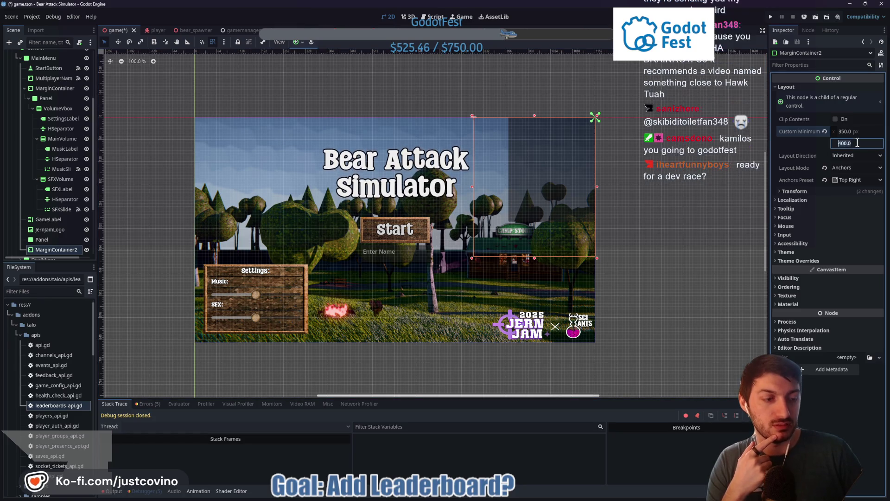
text(350)
key(Return)
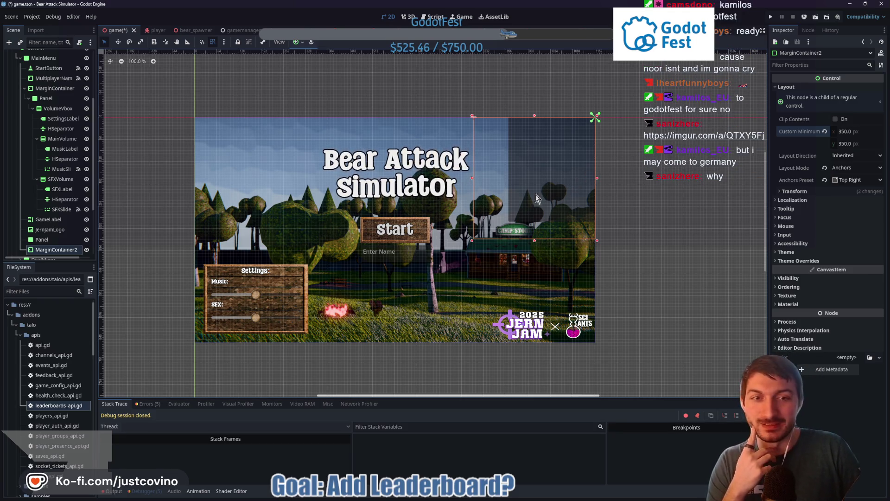
click(788, 225)
click(846, 265)
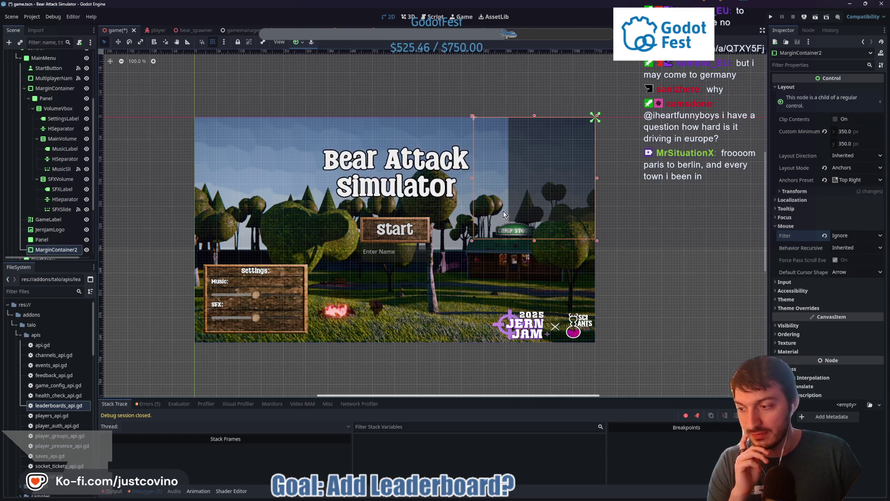
Rename MarginContainer2 to LeaderboardMargin and move the Panel, named LeaderboardPanel, inside it.
double_click(55, 250)
text(LeaderboardMargin)
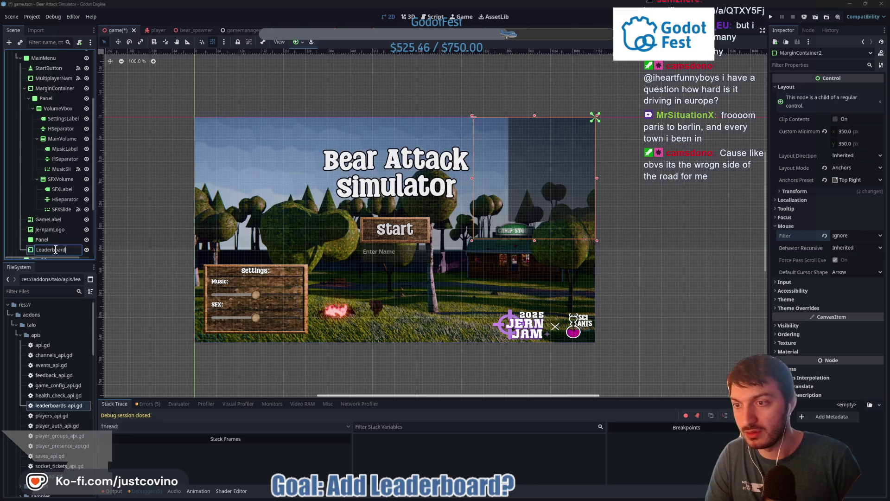
key(Return)
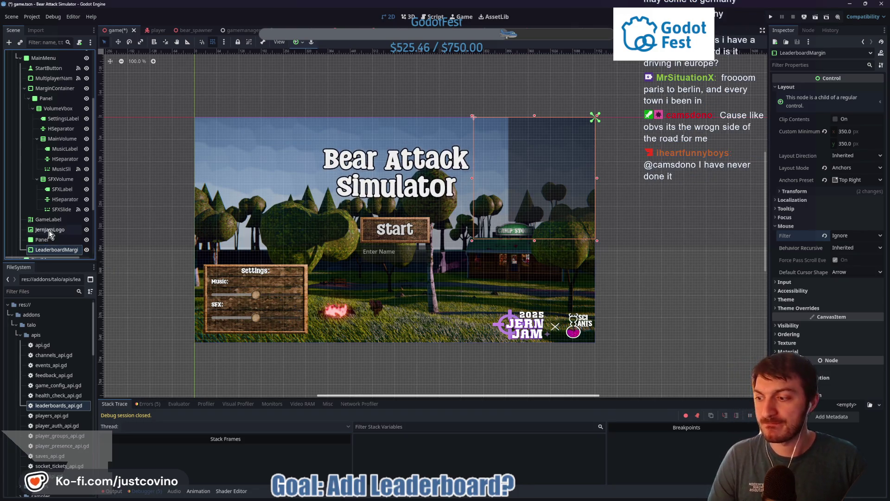
scroll(58, 232, down, 2)
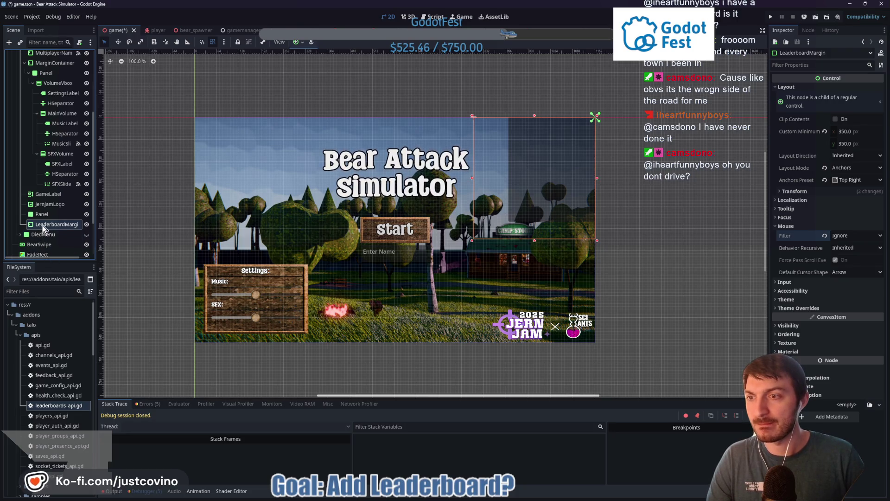
click(40, 216)
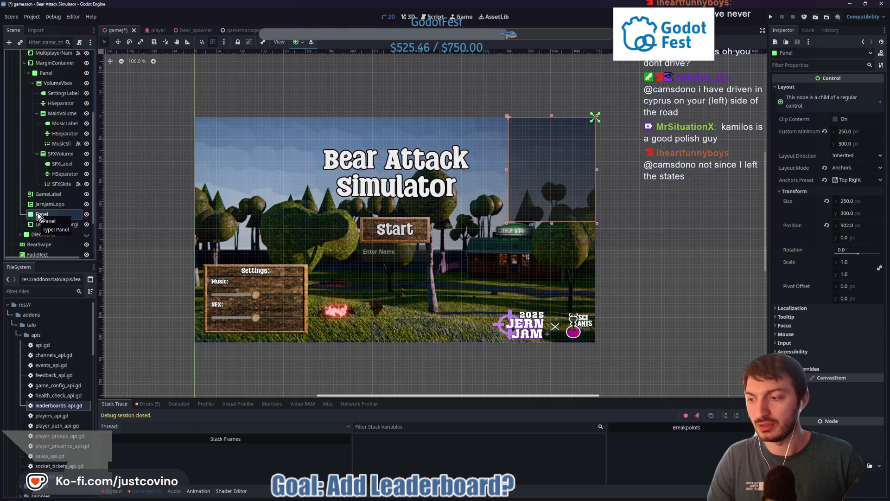
drag(51, 231, 45, 228)
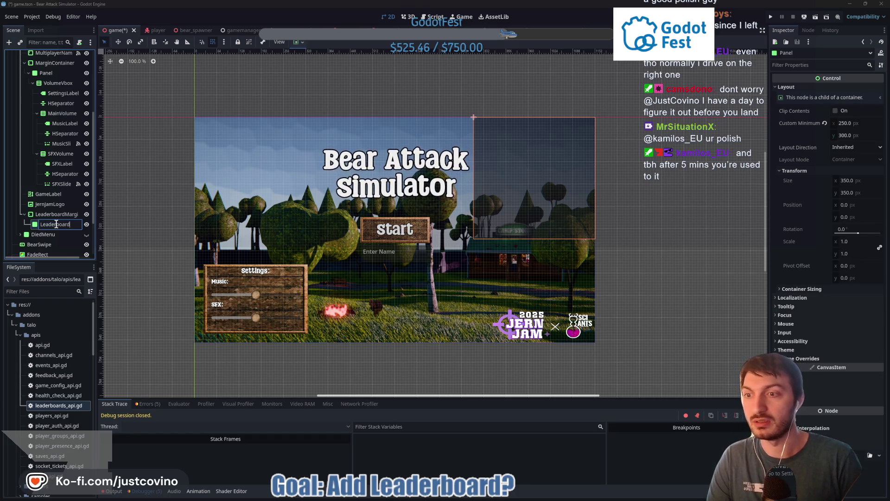
key(Return)
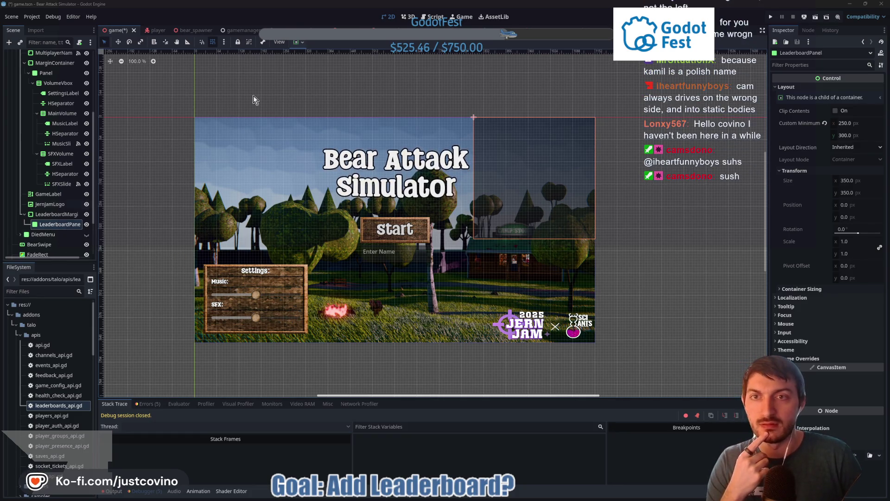
Center LeaderboardPanel horizontally and vertically within its container.
click(299, 41)
click(313, 68)
click(314, 108)
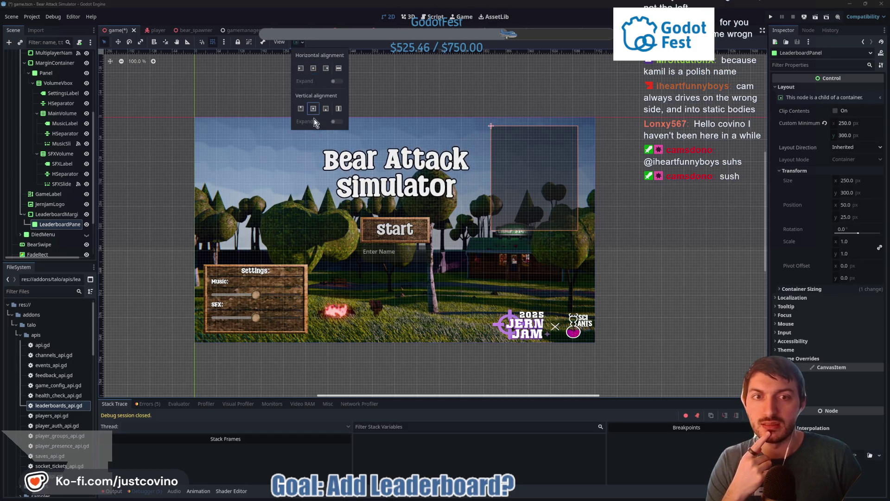
click(301, 42)
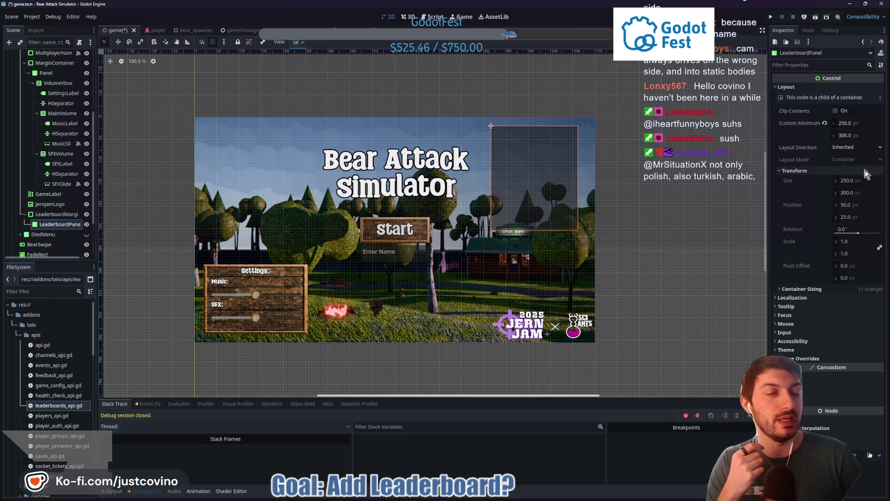
click(805, 358)
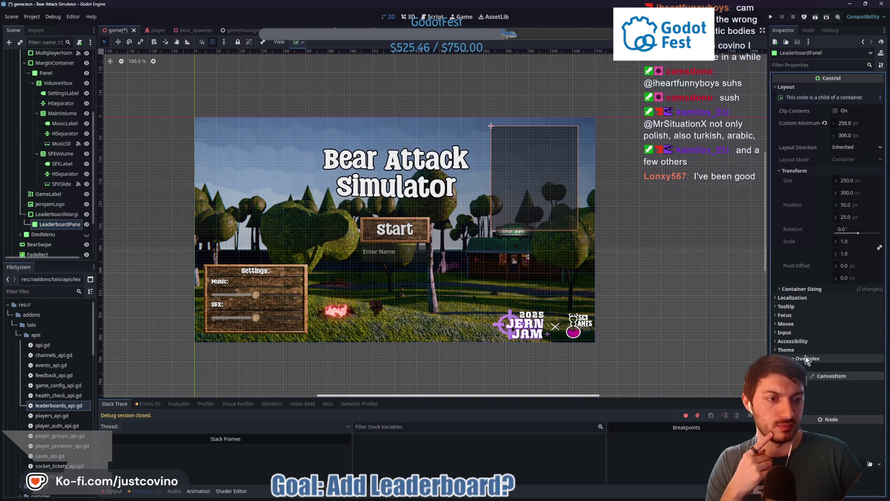
Give the panel a StyleBoxTexture whose texture is a new AtlasTexture using square_button.
click(830, 380)
click(855, 377)
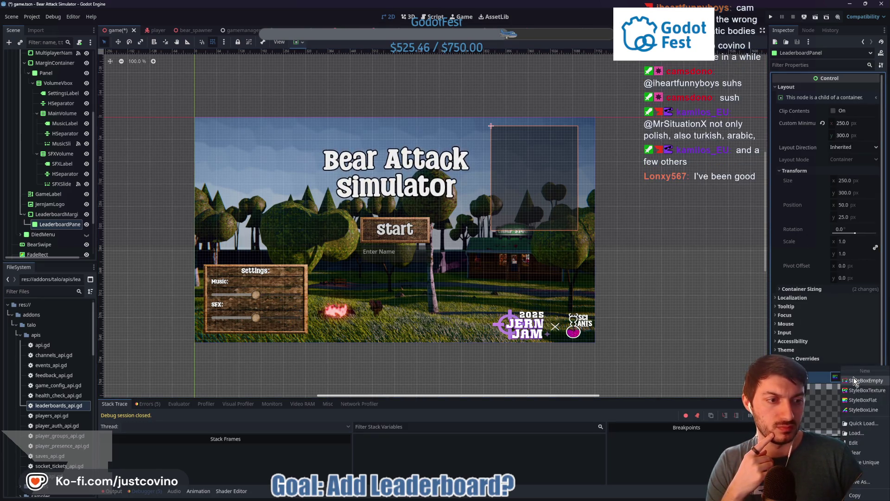
click(865, 392)
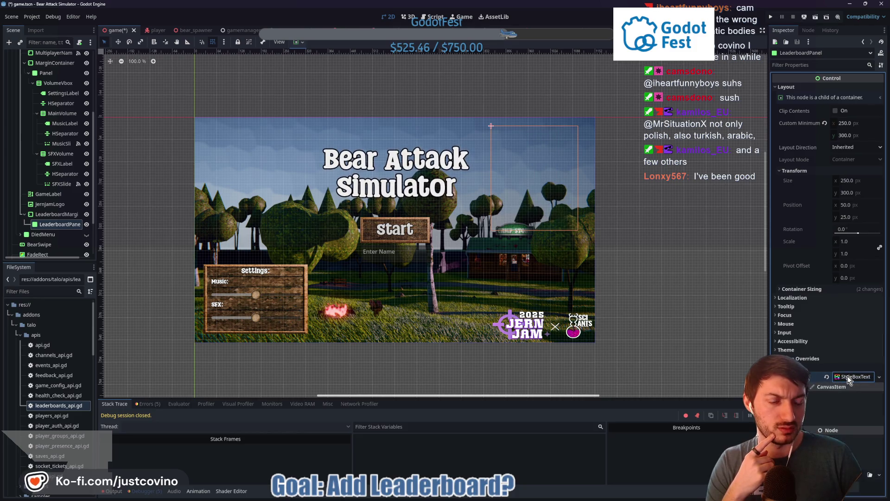
click(847, 437)
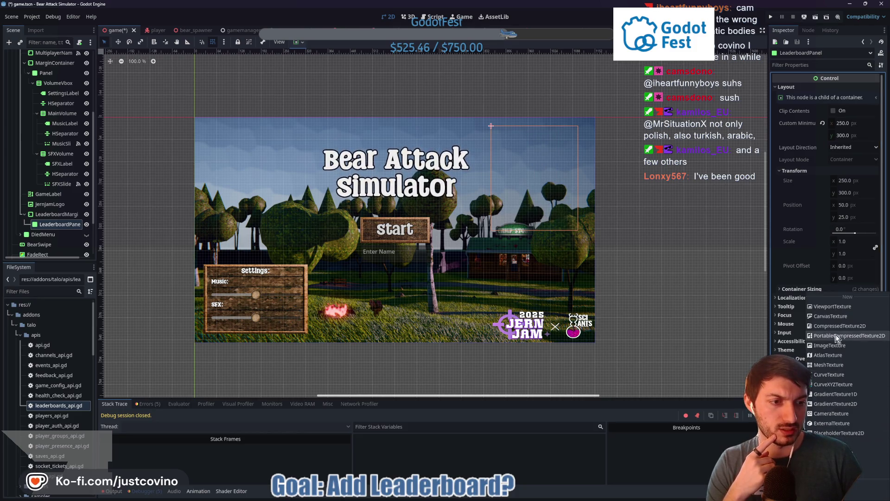
click(828, 355)
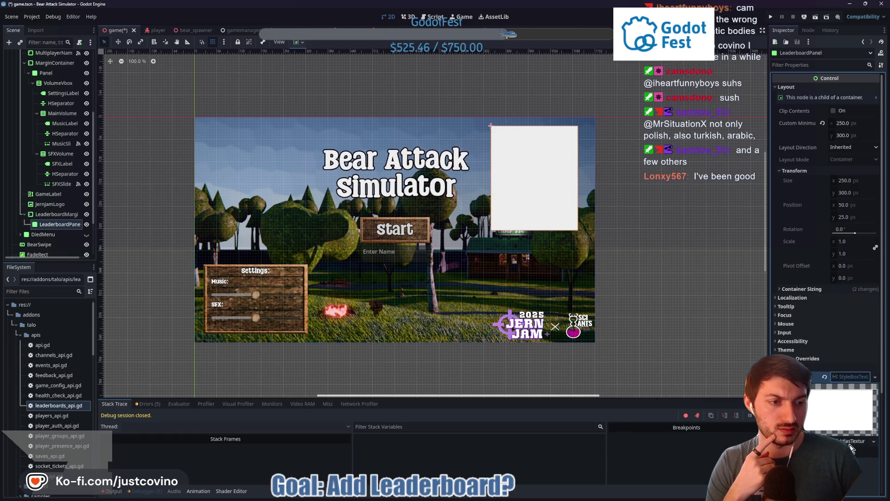
scroll(843, 430, down, 3)
click(844, 307)
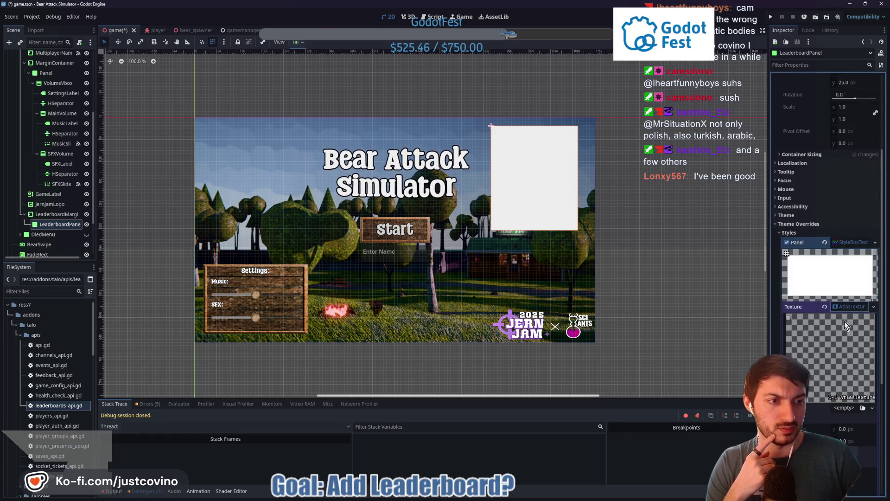
click(863, 408)
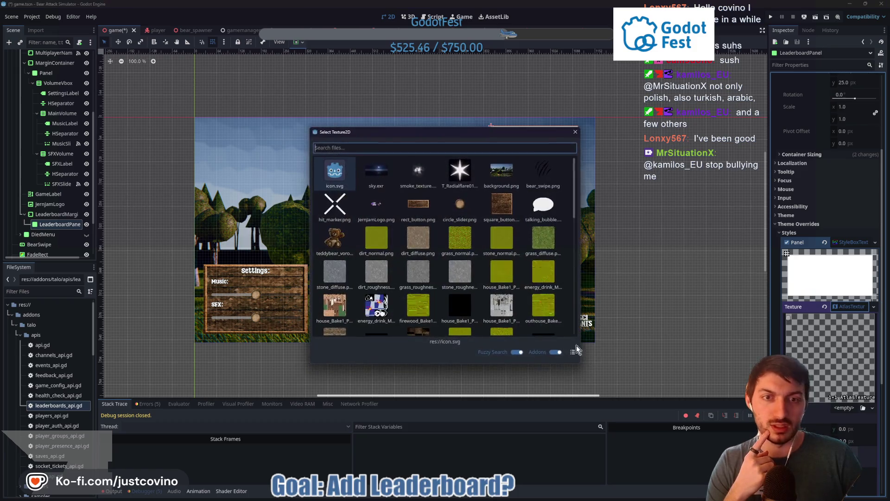
click(507, 211)
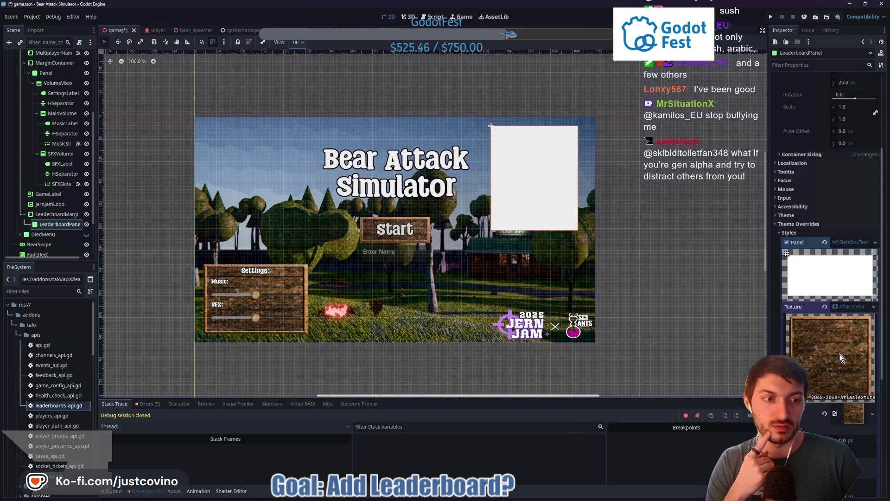
Trim the atlas region to top 48, left x 72, width 1912 and height 1952.
scroll(844, 365, down, 3)
click(839, 359)
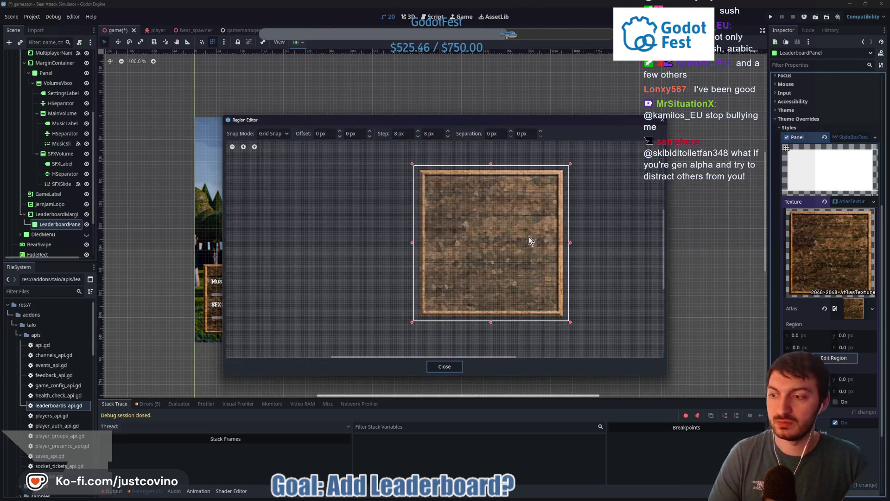
scroll(517, 235, up, 2)
scroll(517, 235, up, 3)
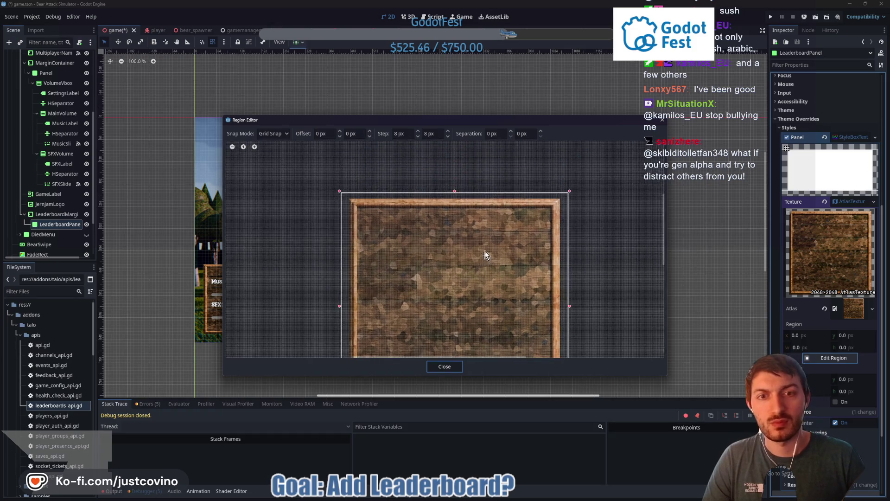
drag(453, 173, 453, 183)
scroll(451, 252, down, 2)
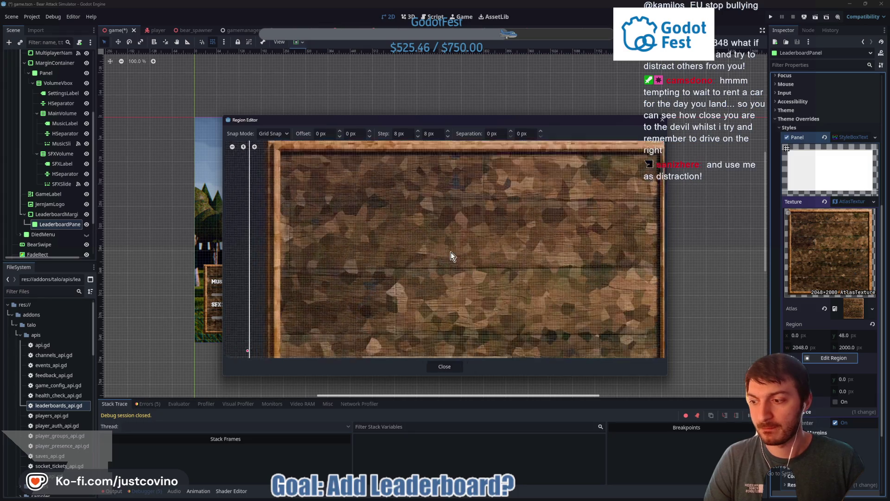
scroll(371, 255, left, 3)
drag(299, 261, 316, 262)
scroll(299, 274, right, 5)
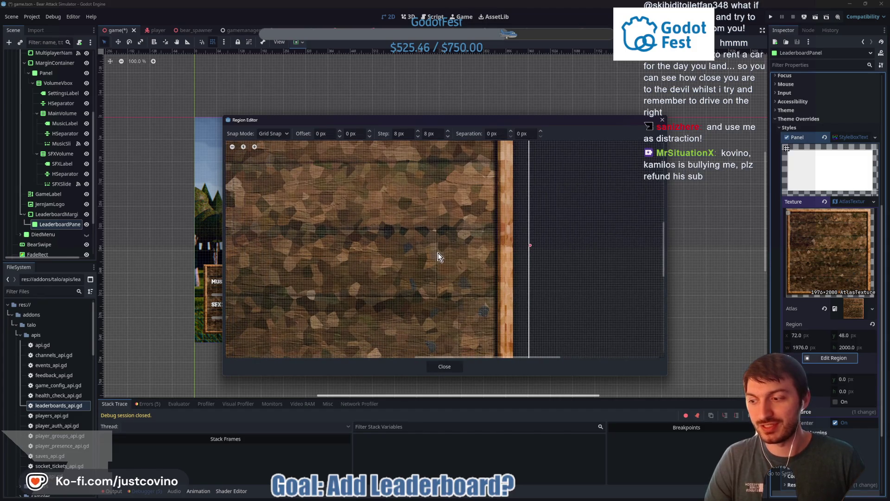
drag(531, 249, 515, 249)
scroll(514, 186, down, 3)
scroll(514, 186, left, 3)
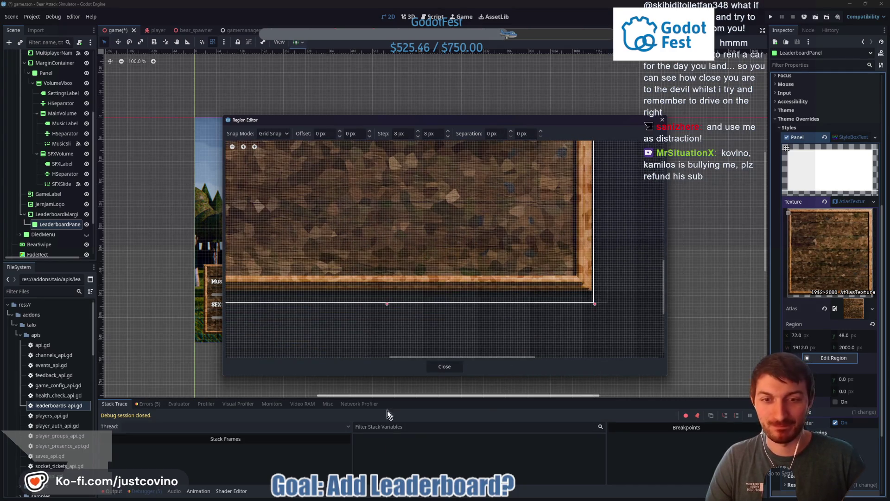
drag(387, 303, 385, 292)
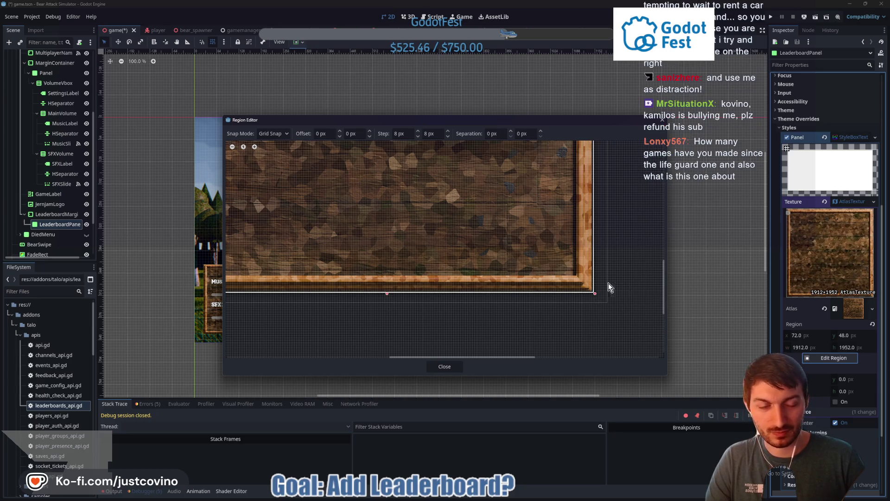
Refine the region to 1904 wide with its top edge at 56, then close the Region Editor.
scroll(593, 255, up, 3)
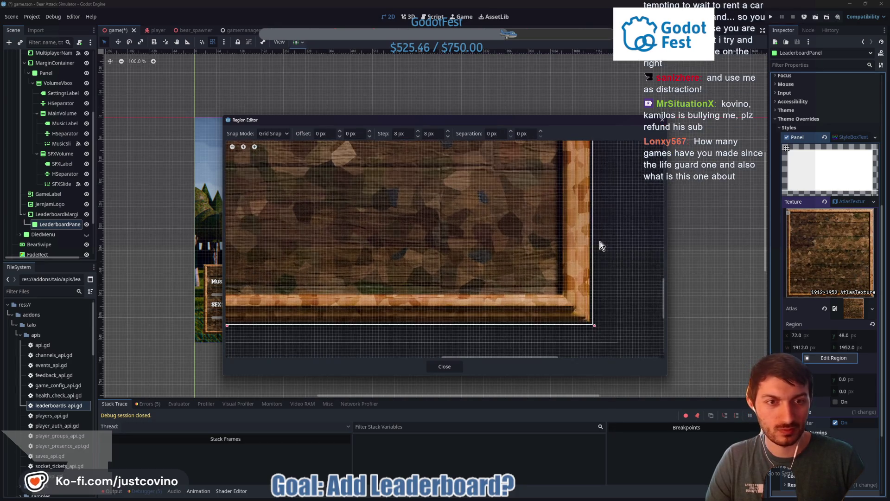
scroll(597, 215, up, 2)
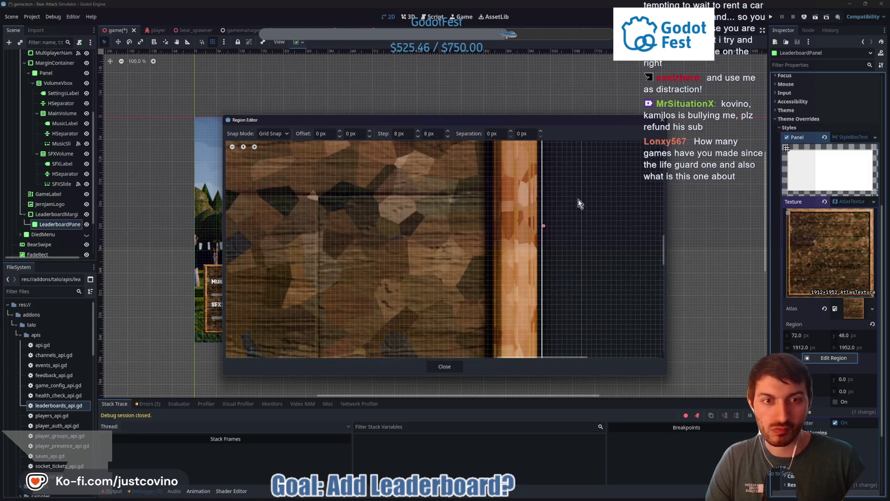
drag(541, 227, 538, 231)
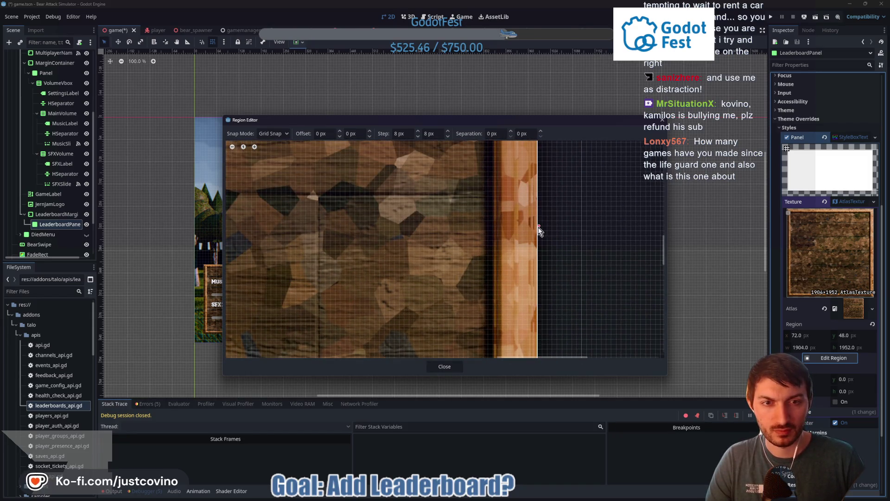
scroll(433, 258, down, 3)
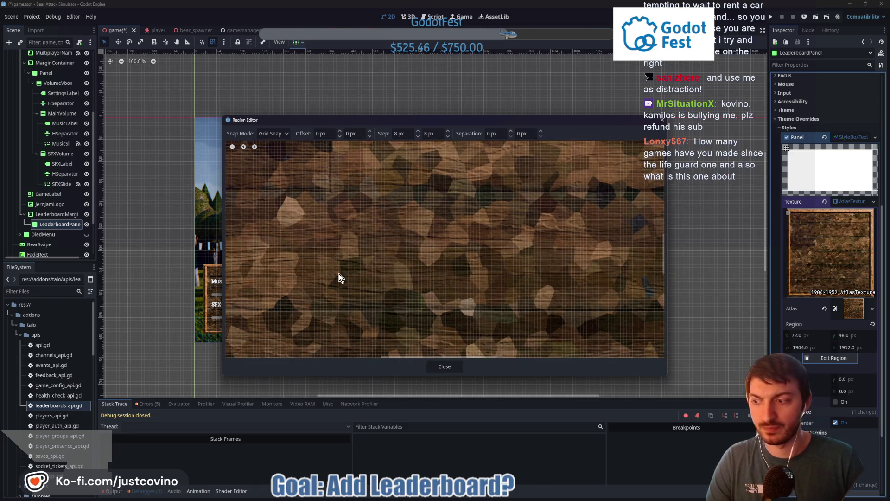
drag(308, 258, 504, 258)
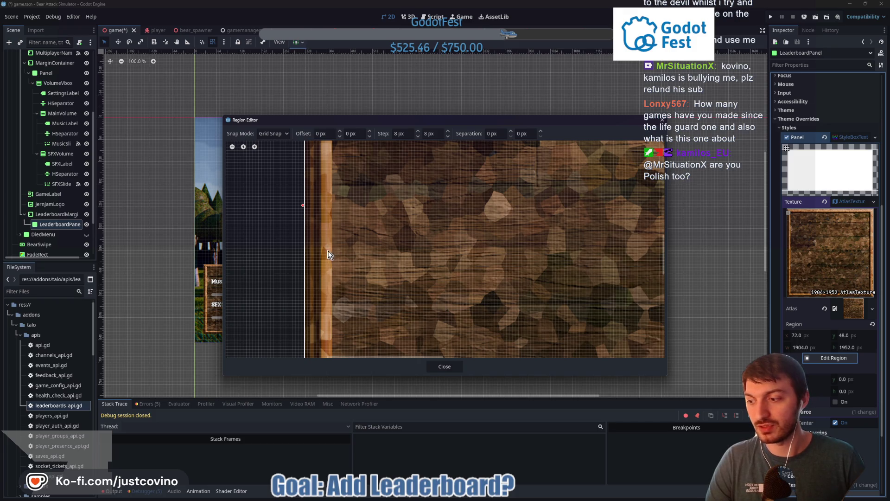
scroll(324, 251, up, 3)
scroll(391, 232, up, 1)
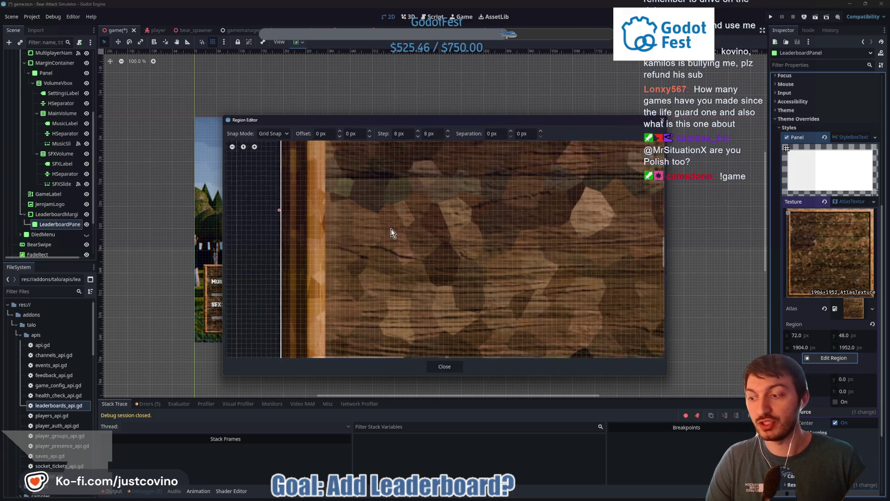
scroll(391, 229, down, 2)
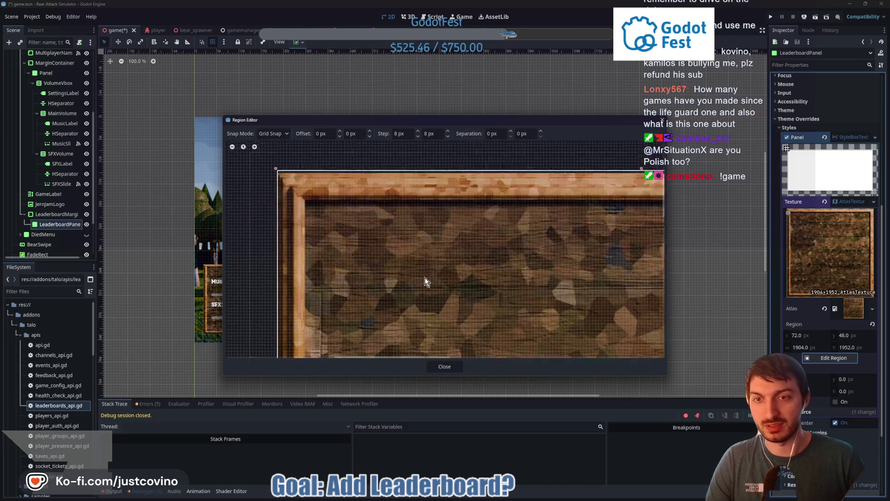
scroll(425, 277, up, 2)
scroll(341, 269, up, 1)
scroll(483, 233, up, 2)
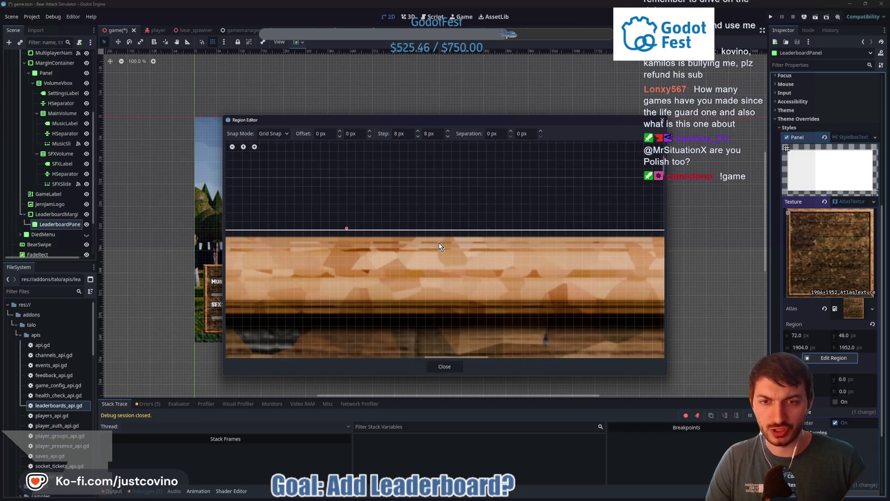
drag(347, 229, 345, 235)
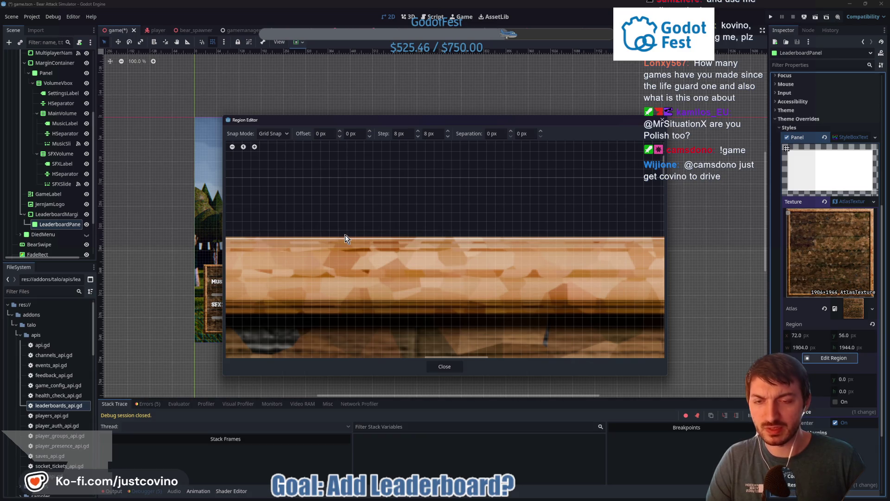
scroll(374, 285, down, 5)
scroll(403, 284, down, 6)
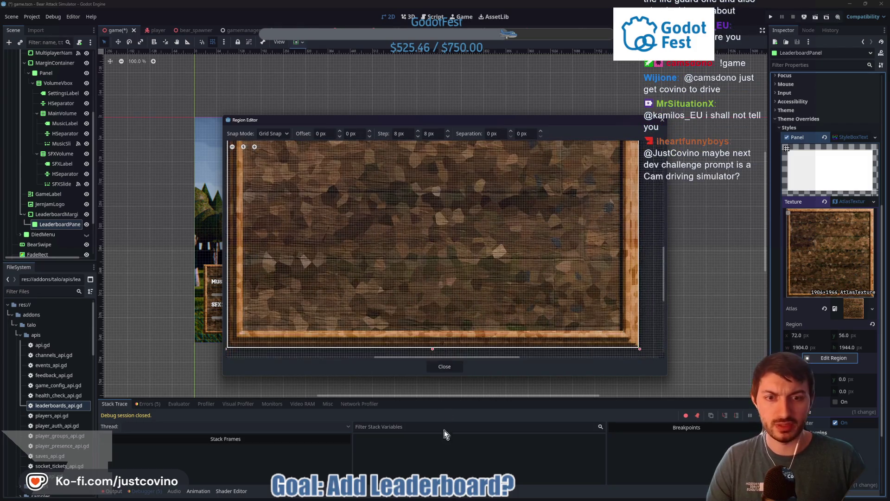
click(445, 366)
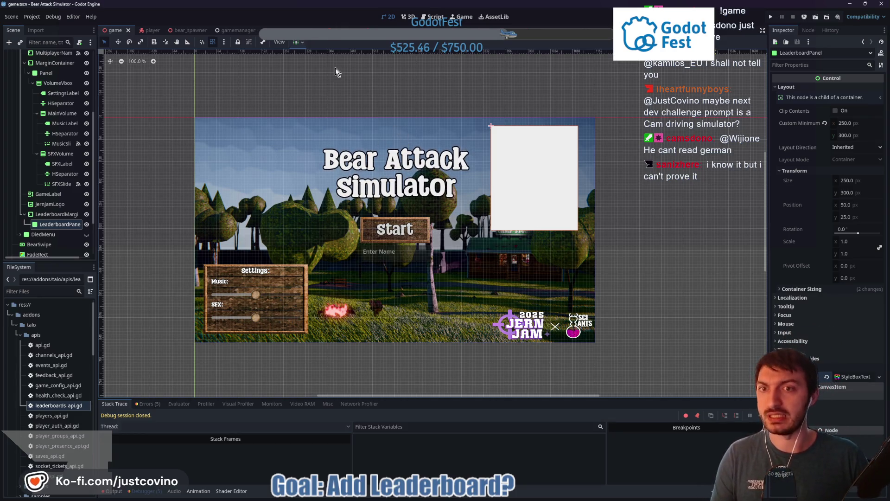
Return to the game scene and select LeaderboardPanel to add a child node.
click(156, 30)
click(116, 32)
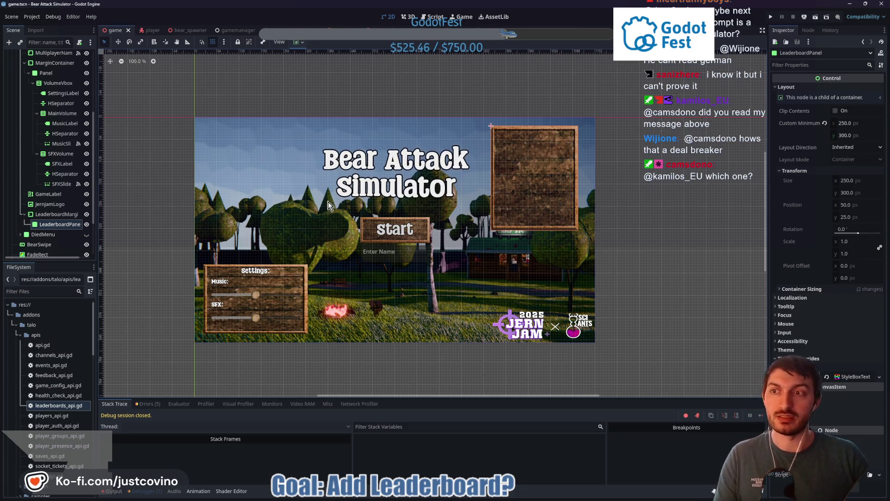
click(54, 223)
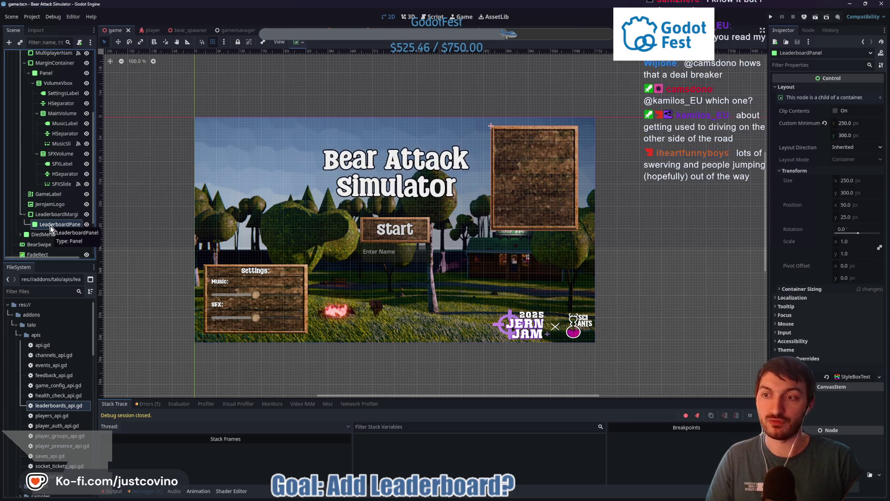
key(ctrl+a)
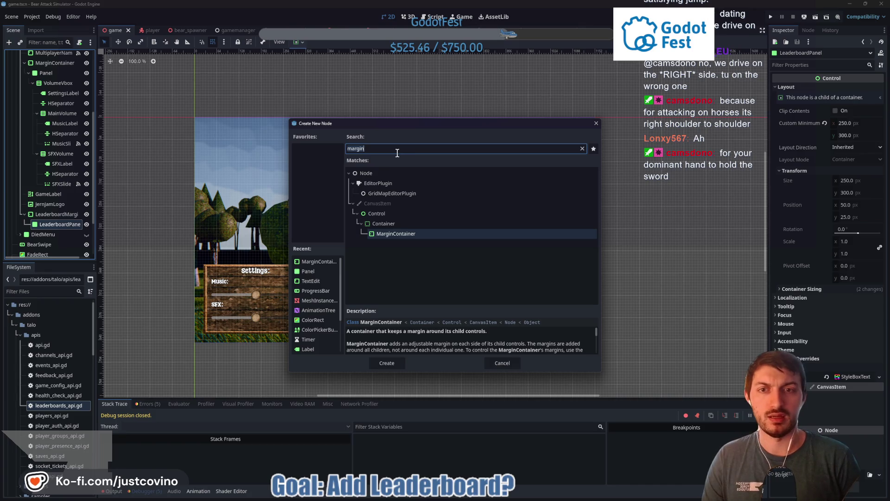
Add a Label under LeaderboardPanel and apply the Full Rect anchor preset.
key(ctrl+a)
text(label)
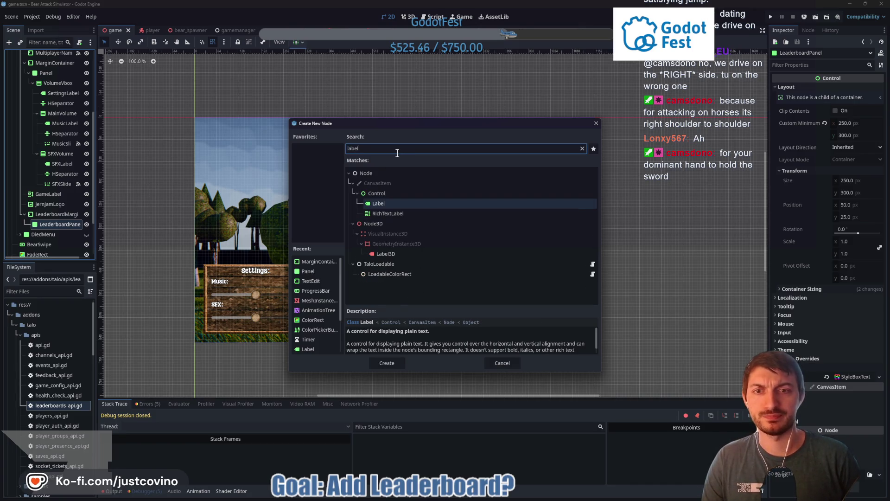
key(Return)
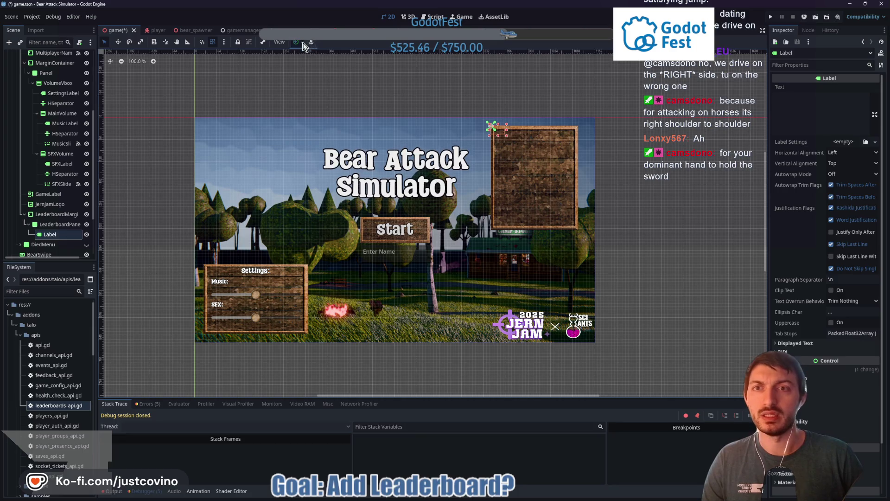
click(299, 42)
click(338, 106)
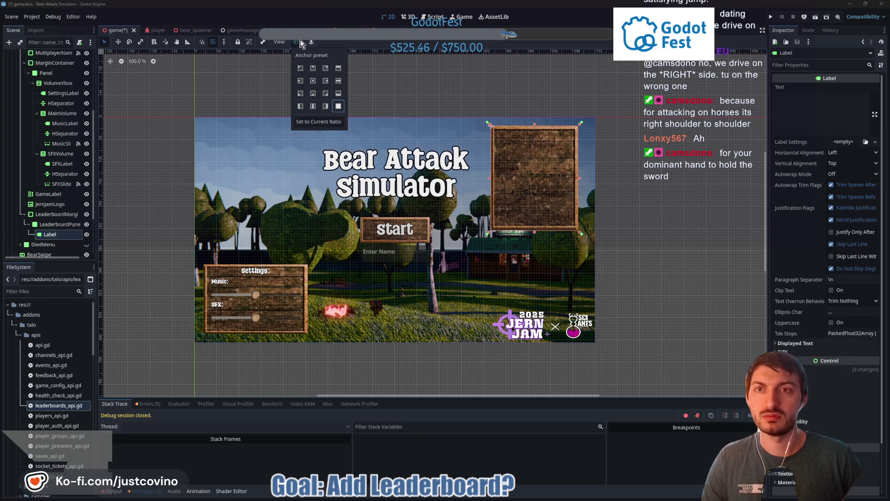
click(827, 117)
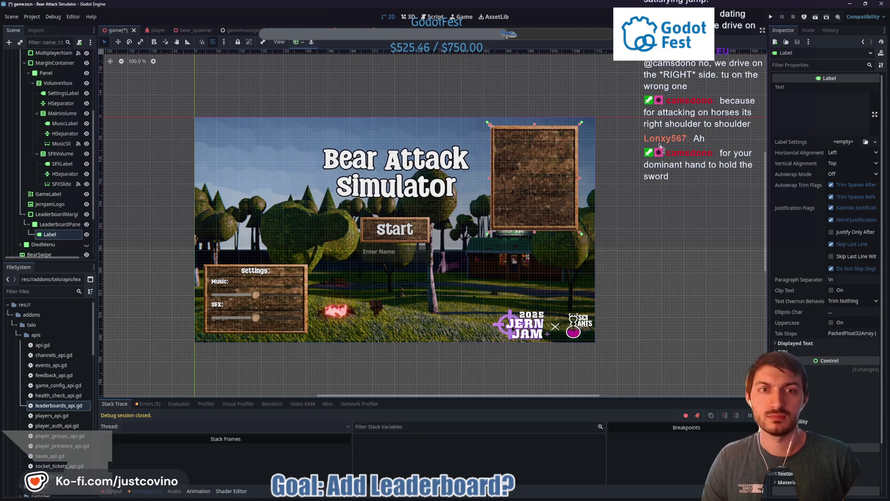
Set the label's horizontal alignment to Center and keep its vertical alignment at Top.
click(845, 152)
click(846, 174)
click(841, 163)
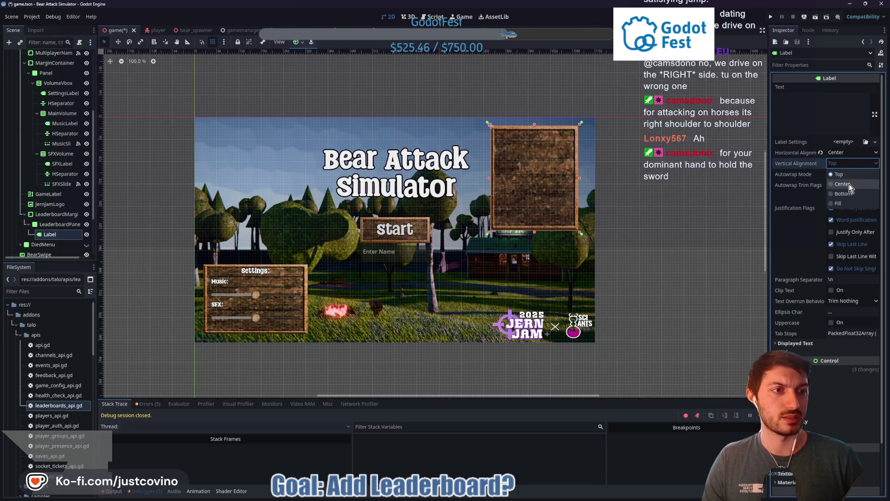
click(842, 174)
click(803, 98)
text(P)
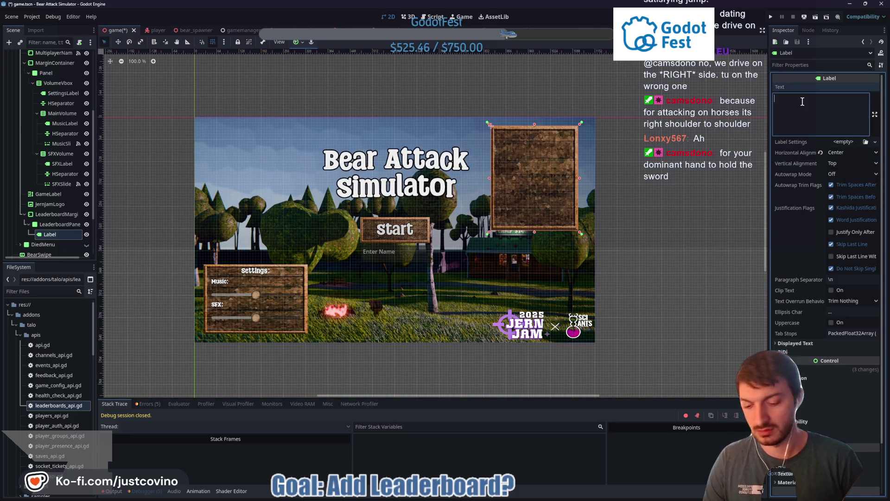
key(BackSpace)
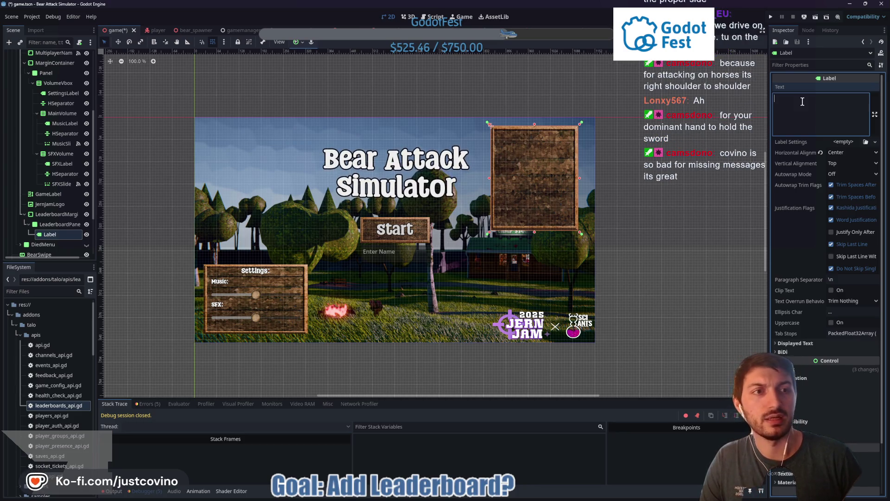
Pull the label's edges inward to fit inside the wooden frame, then save the scene.
scroll(533, 127, up, 5)
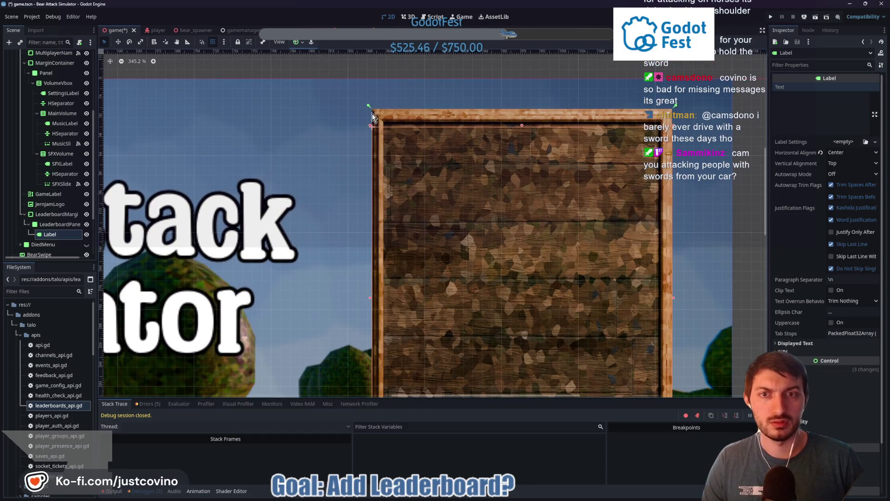
mouse_move(368, 307)
mouse_down()
mouse_move(372, 294)
mouse_move(384, 298)
mouse_up()
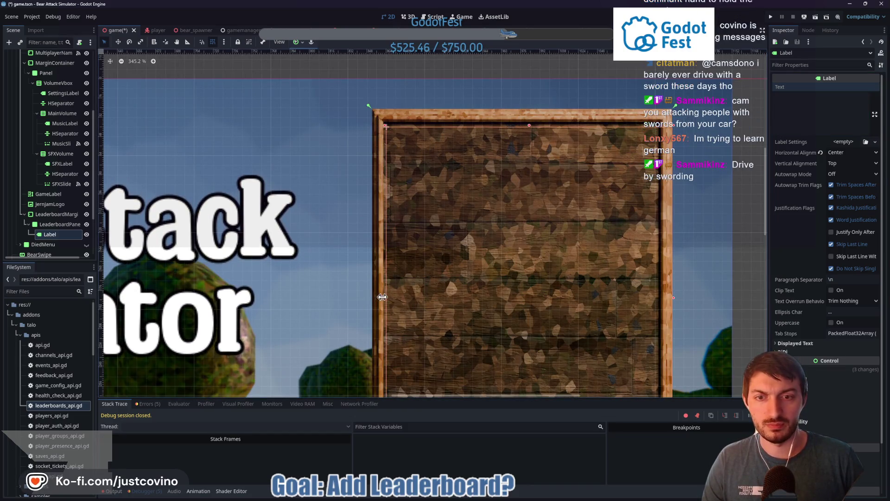
drag(668, 299, 652, 299)
scroll(605, 299, down, 2)
scroll(580, 332, down, 5)
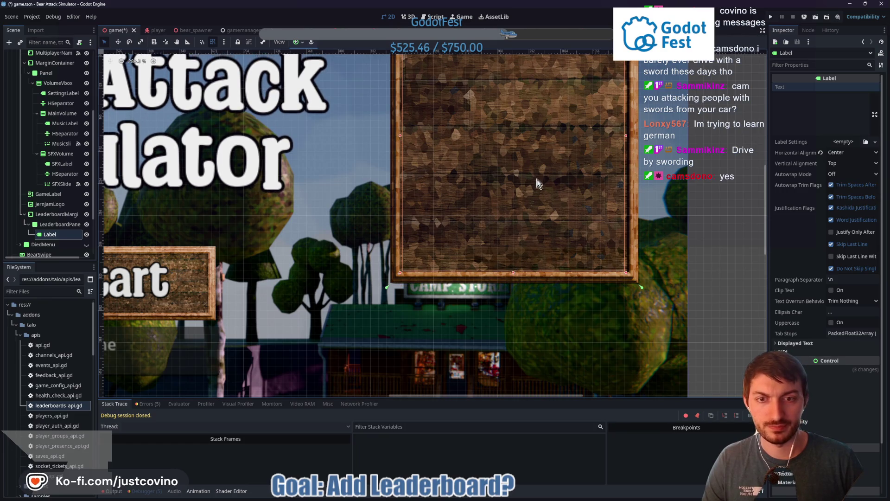
scroll(516, 267, up, 3)
drag(606, 96, 597, 99)
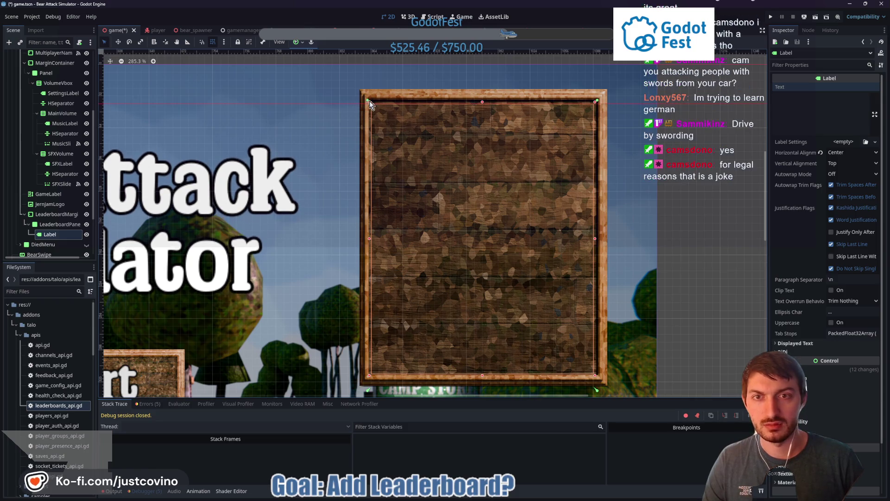
scroll(501, 278, down, 1)
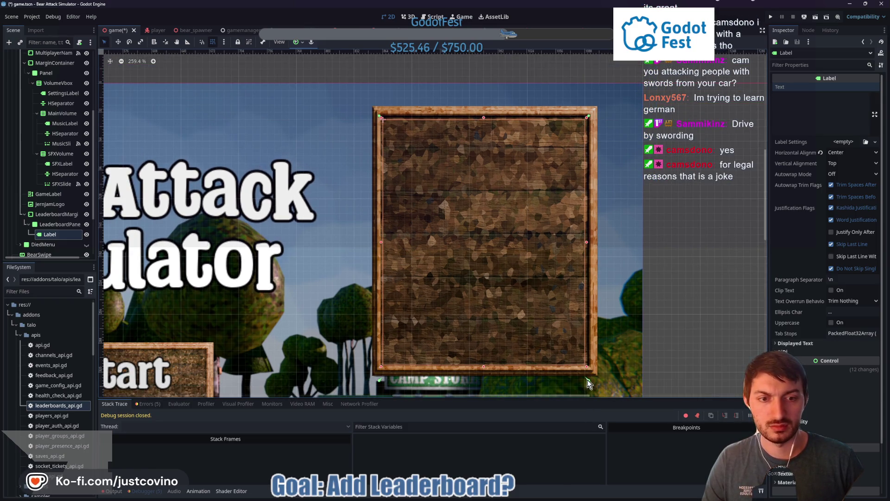
key(ctrl+s)
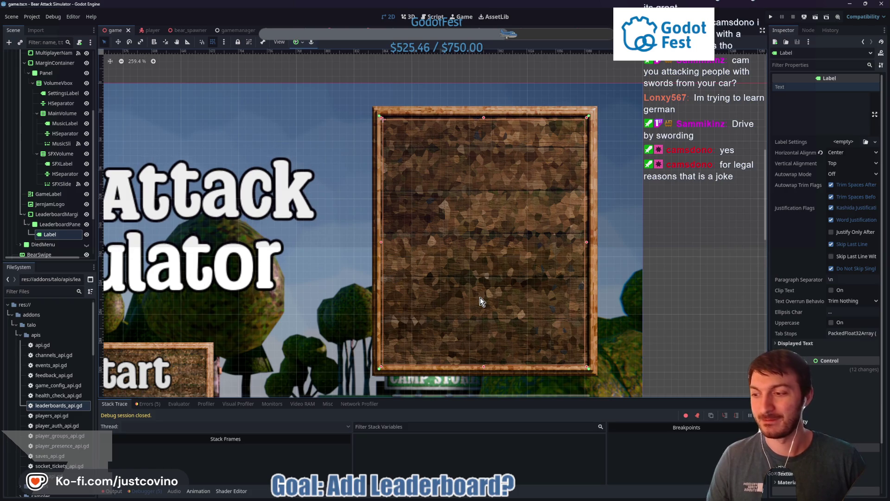
Reset the label's horizontal alignment to Left, clear its sample text, and save.
click(812, 122)
text(testsetestset)
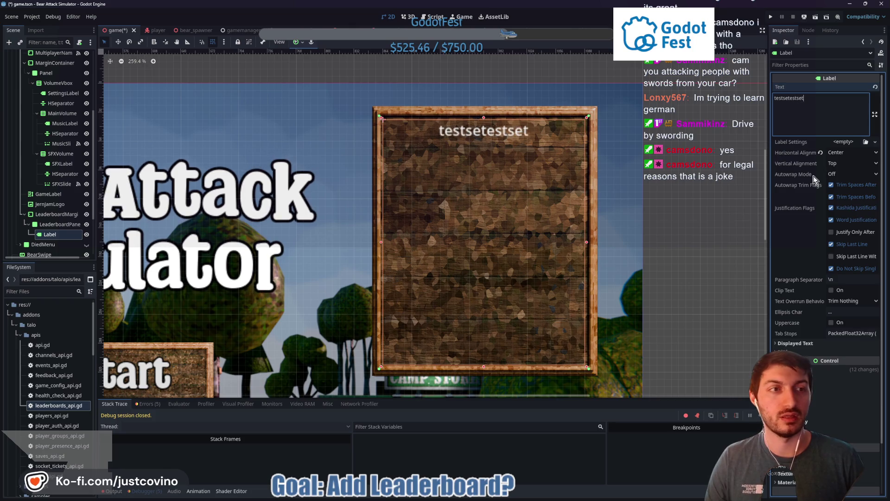
click(820, 152)
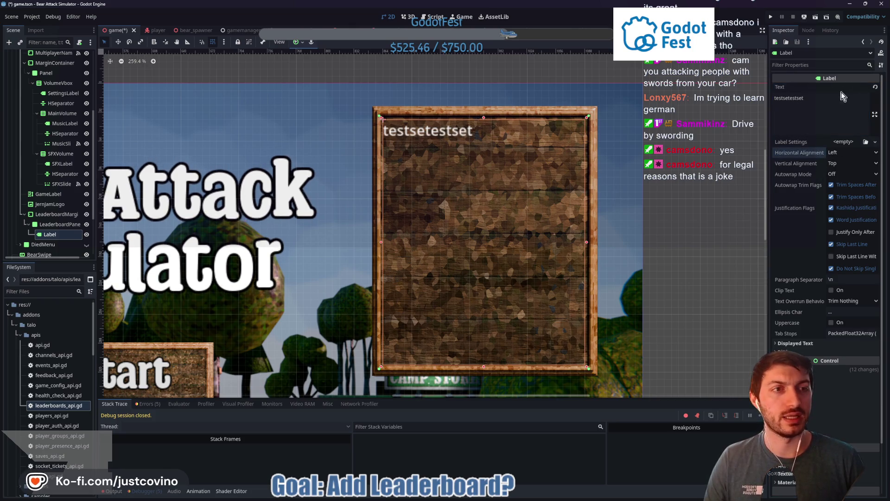
click(788, 100)
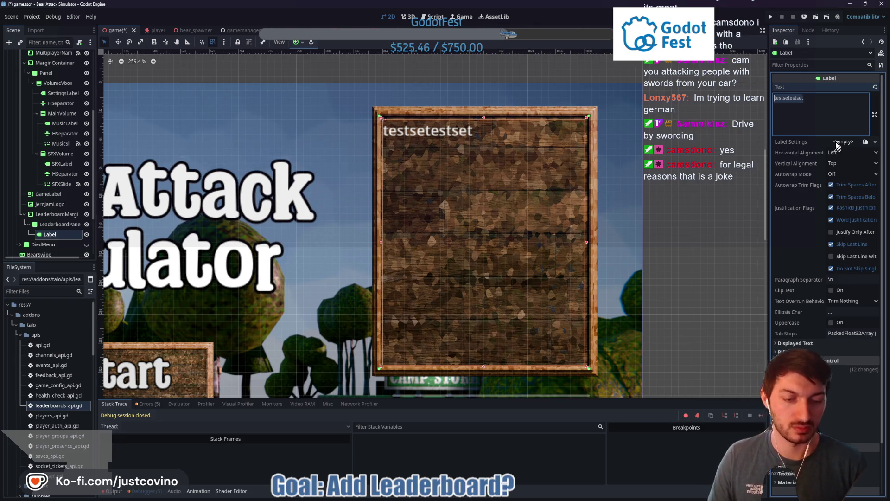
key(BackSpace)
key(ctrl+s)
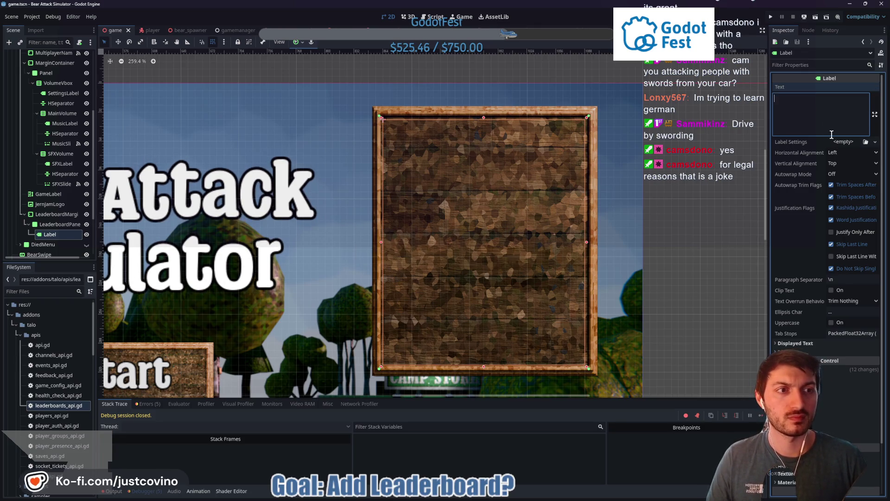
Create new LabelSettings for the label and quick-load a font into them.
click(842, 142)
click(847, 162)
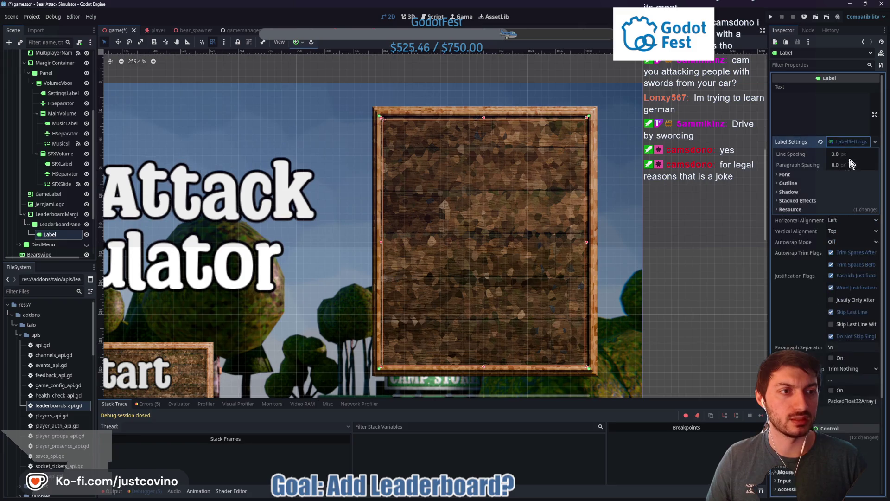
click(808, 102)
text(test)
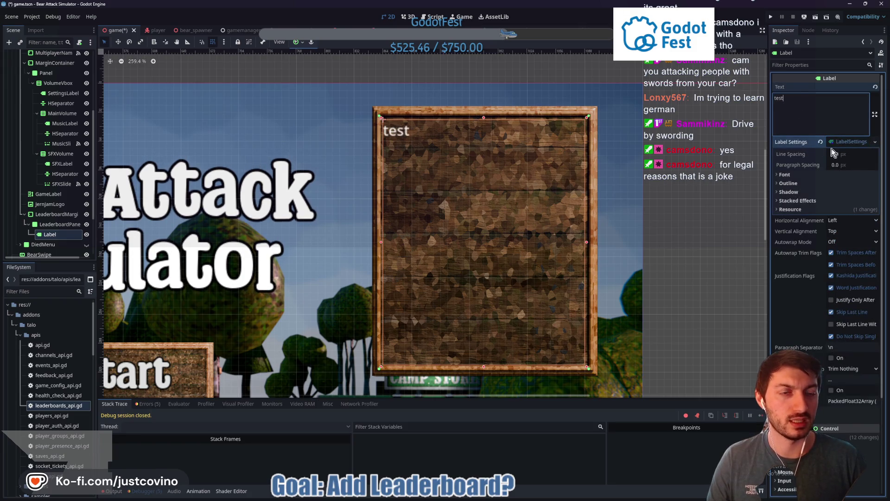
click(812, 175)
click(855, 185)
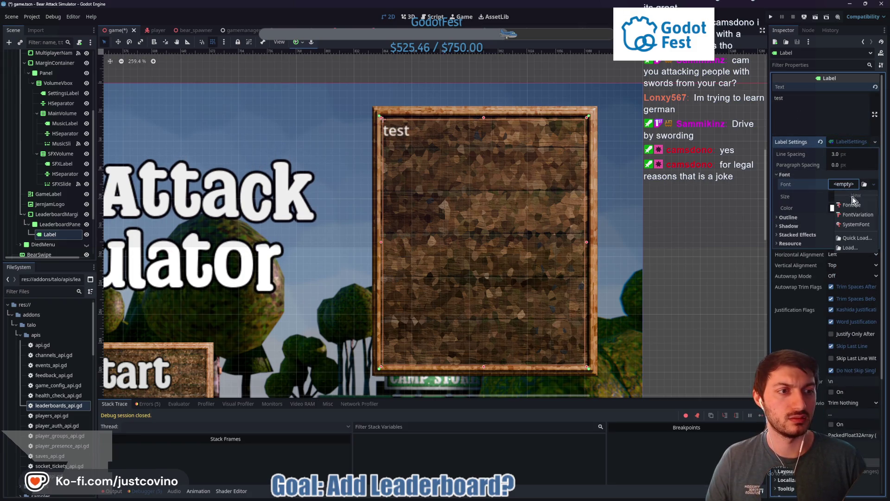
click(856, 239)
key(Return)
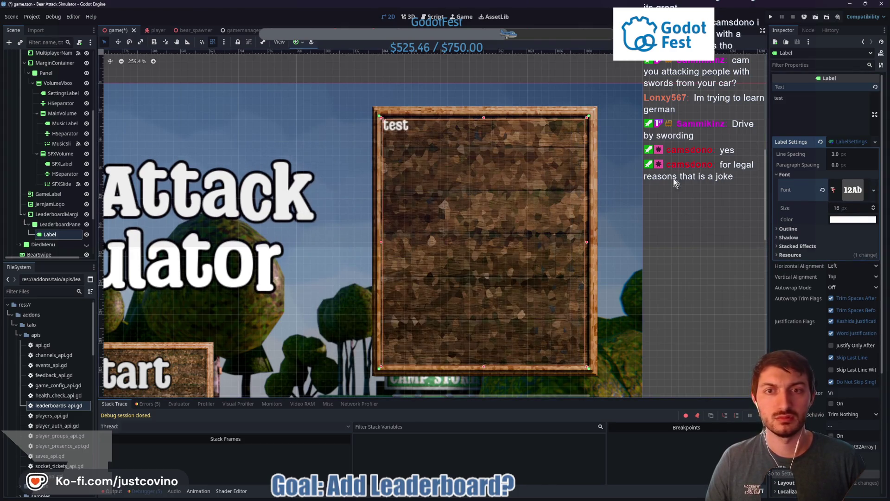
Set the label outline size to 4 with a black outline colour.
click(803, 230)
click(838, 238)
text(4)
click(854, 250)
click(784, 348)
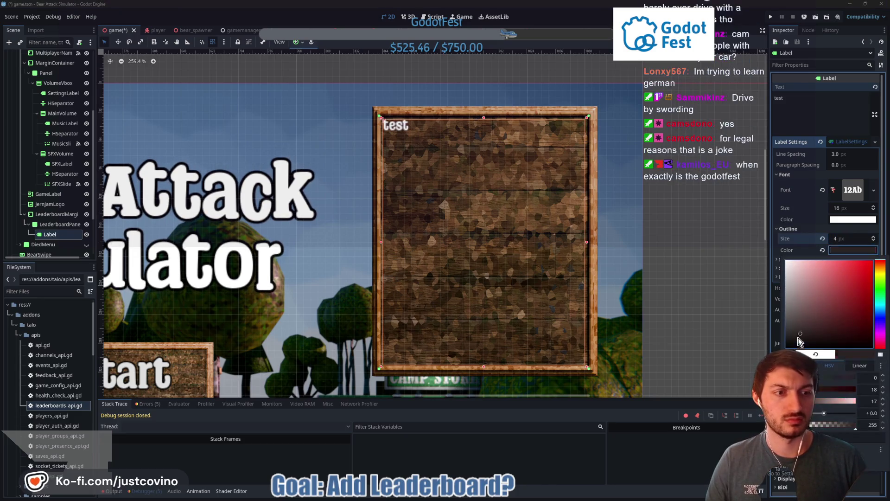
click(856, 253)
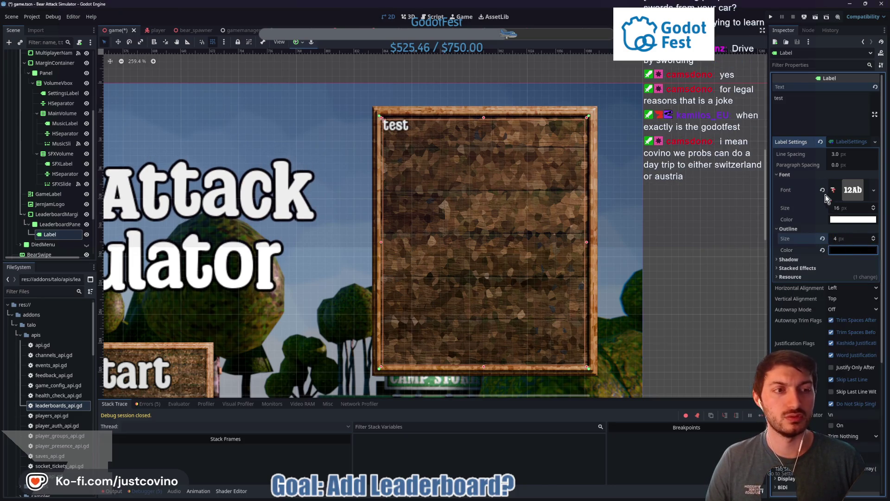
click(479, 243)
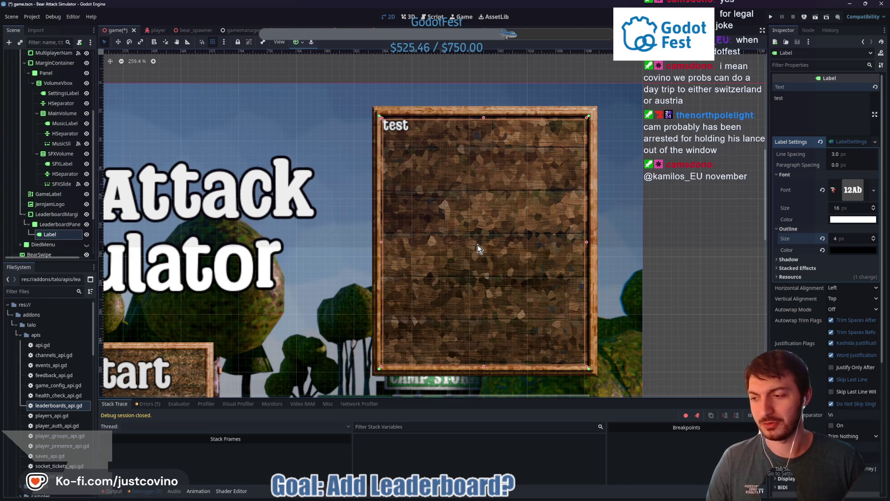
scroll(479, 249, down, 1)
scroll(478, 244, down, 1)
Clear the label's test text and save the scene.
double_click(798, 95)
key(BackSpace)
key(ctrl+s)
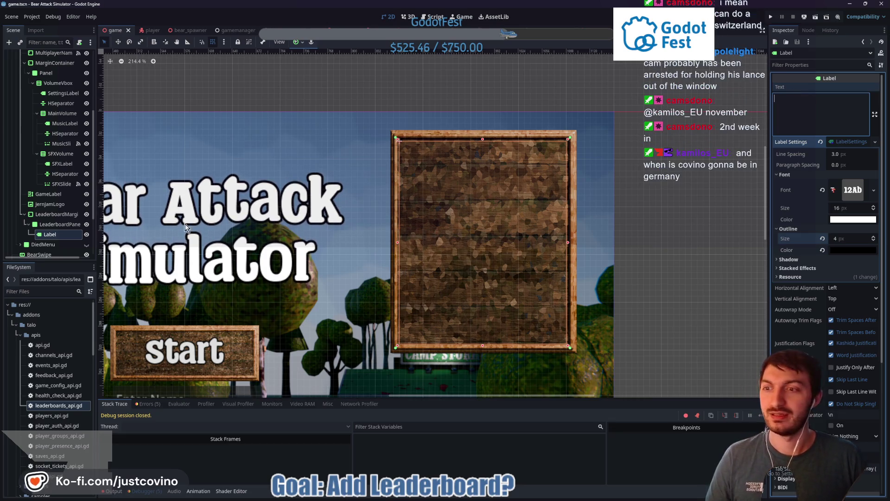
Rename the Label node to LeaderboardLabel and save the game scene.
double_click(48, 235)
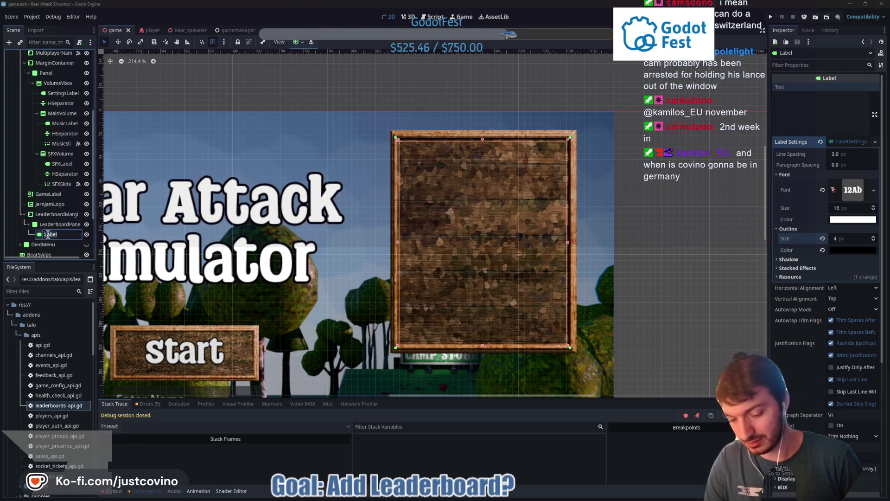
text(derboardLabel)
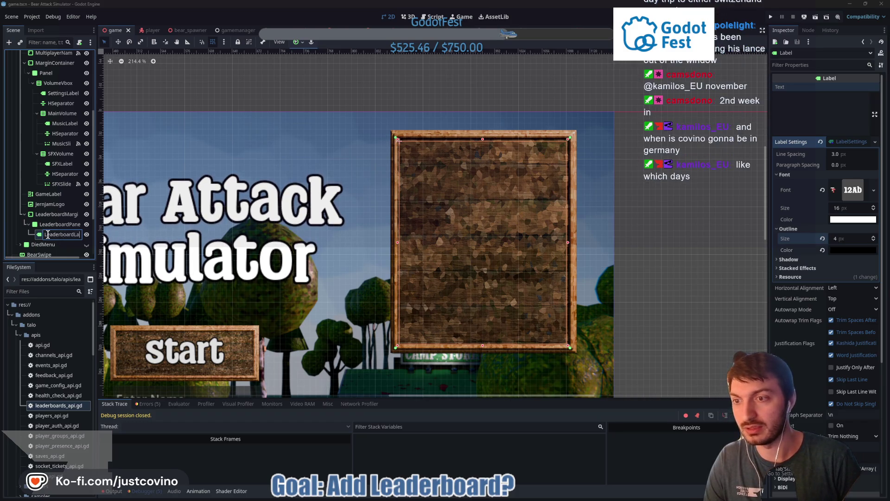
key(Return)
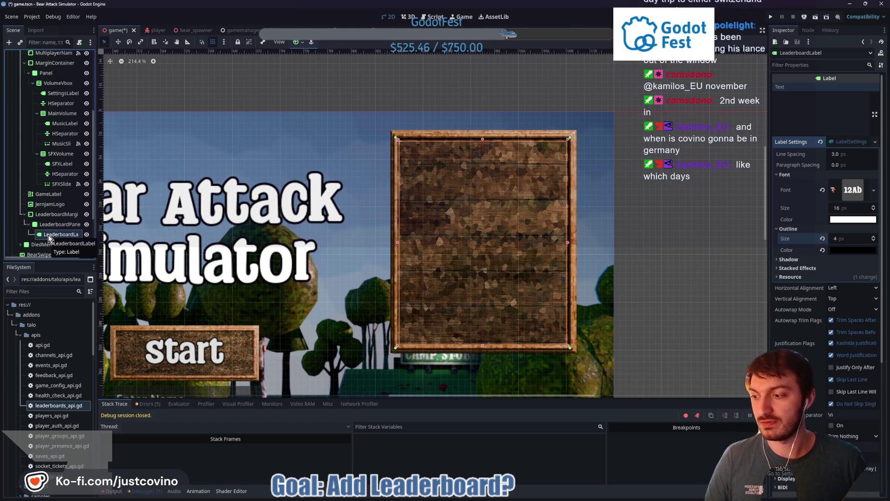
key(ctrl+s)
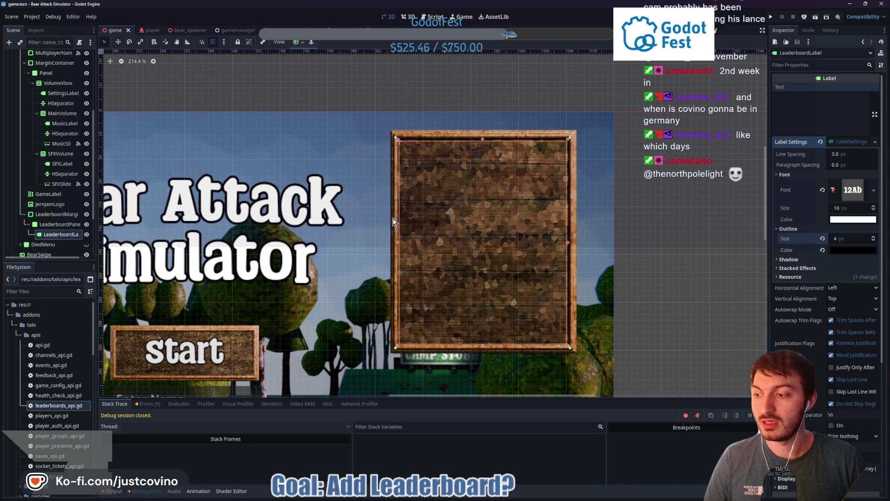
mouse_move(246, 40)
mouse_down()
mouse_move(269, 89)
mouse_move(647, 82)
mouse_move(610, 41)
mouse_up()
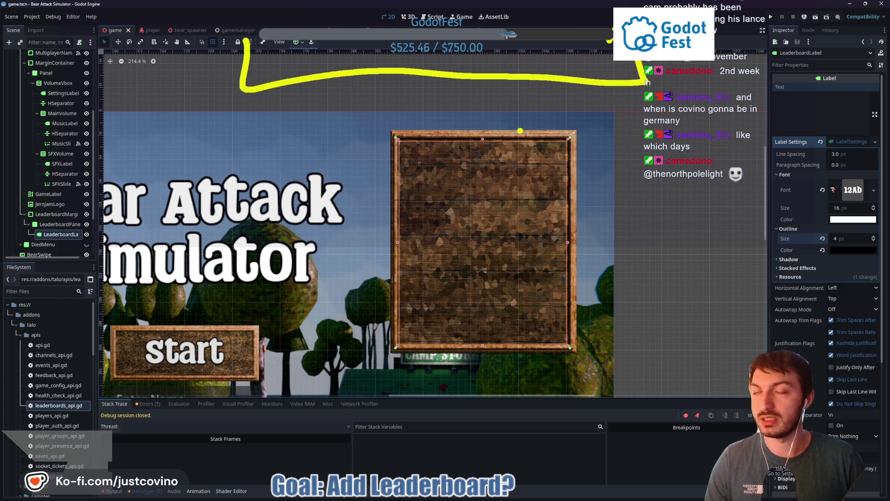
key(Escape)
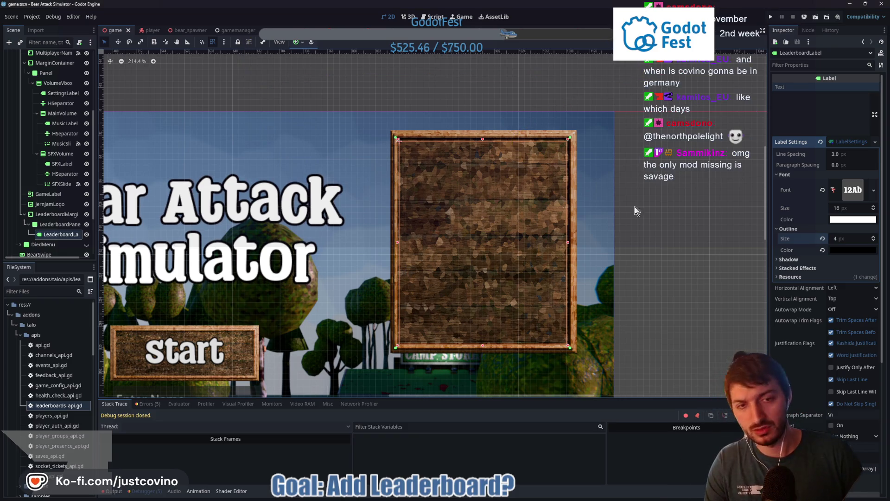
click(871, 497)
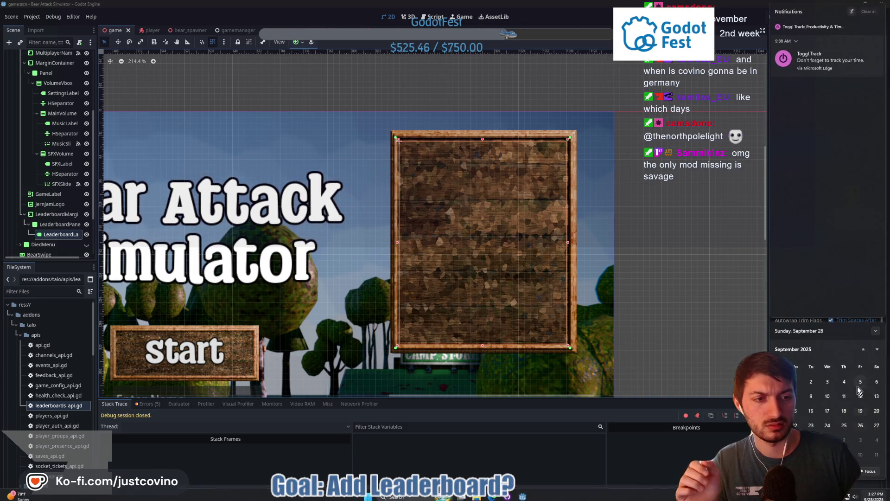
click(876, 331)
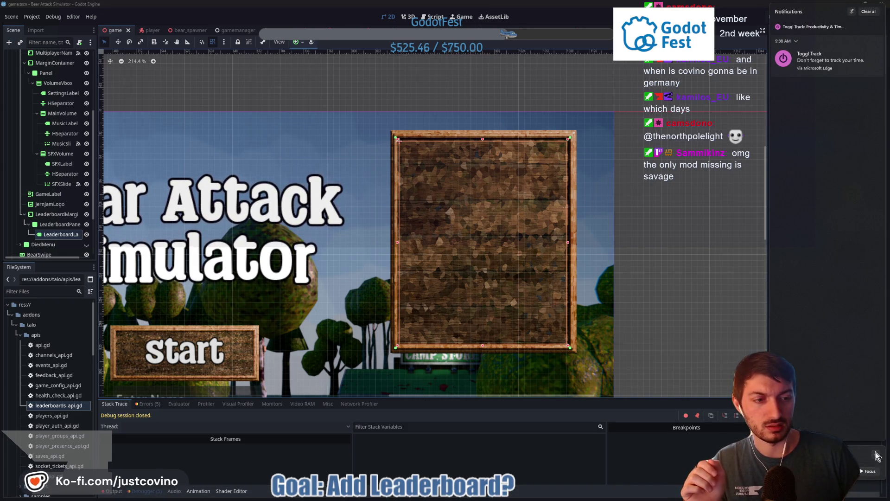
click(876, 458)
scroll(847, 445, down, 2)
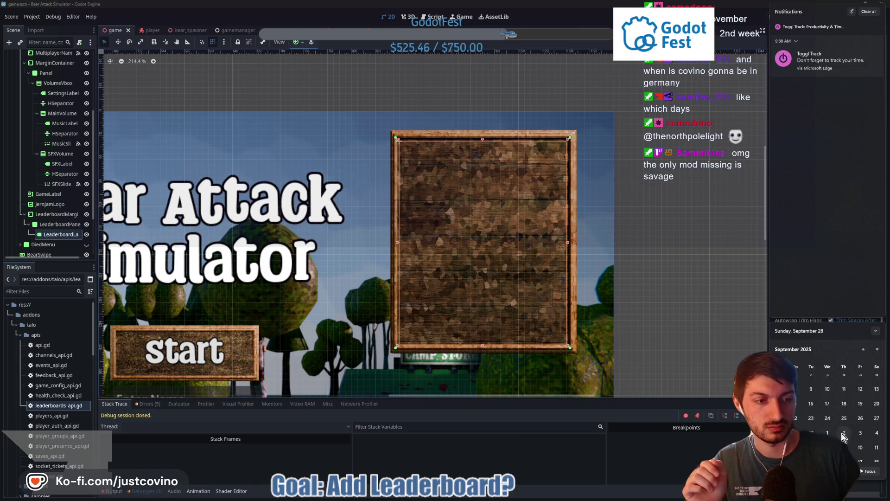
scroll(813, 372, down, 1)
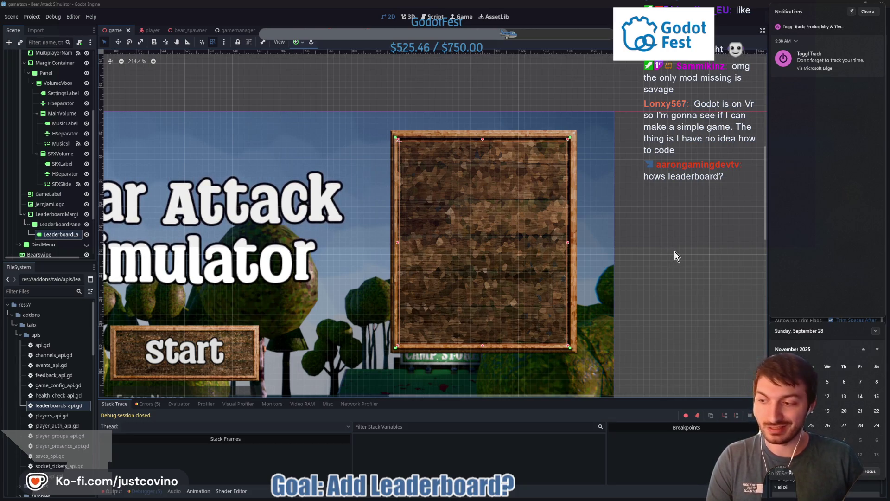
click(643, 266)
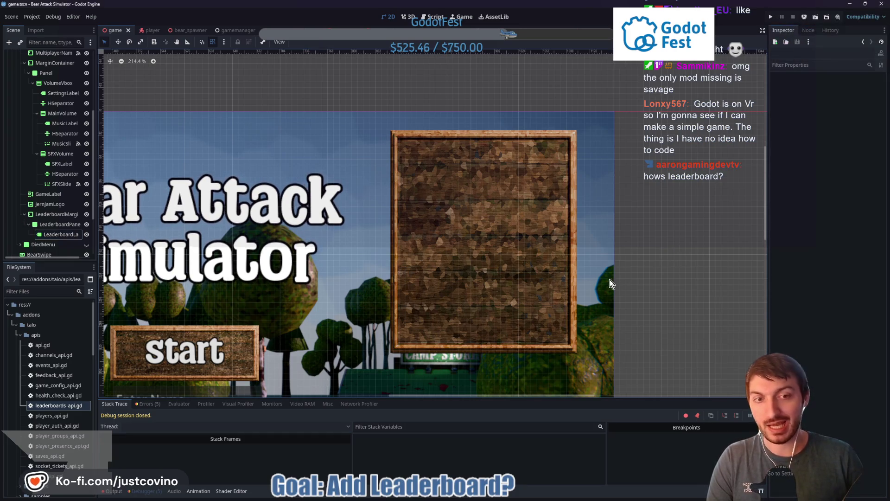
scroll(481, 293, down, 3)
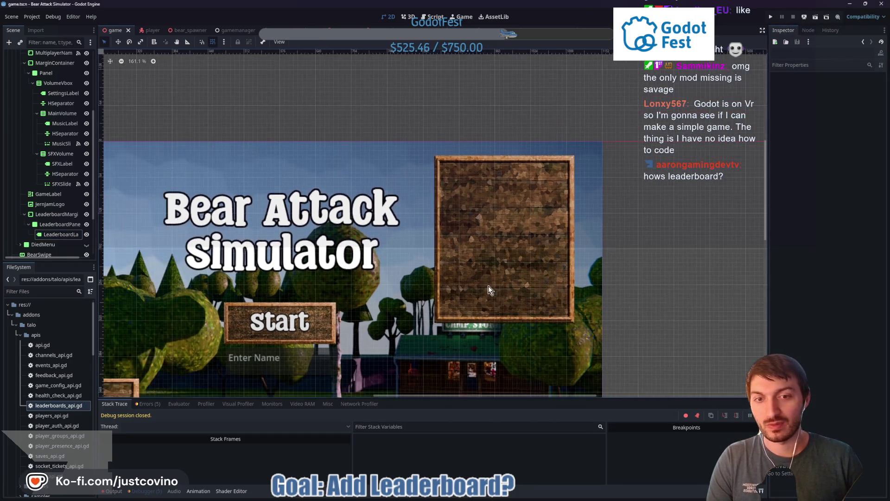
scroll(489, 286, up, 1)
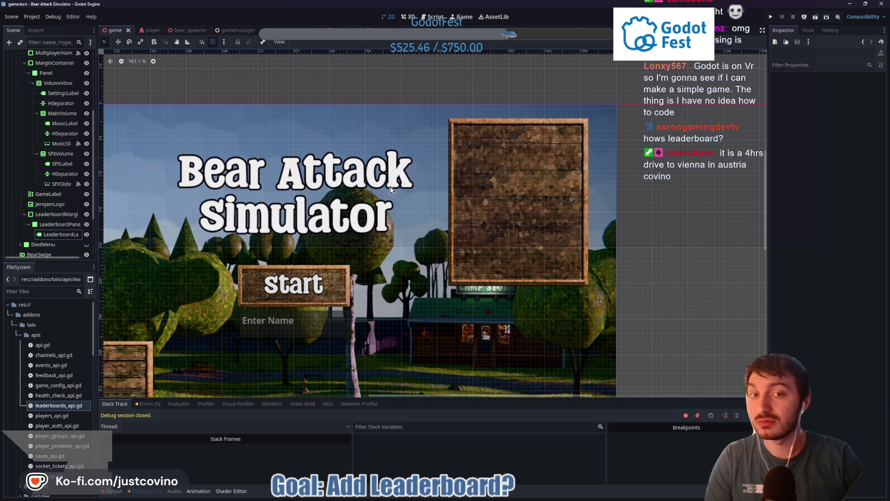
click(56, 214)
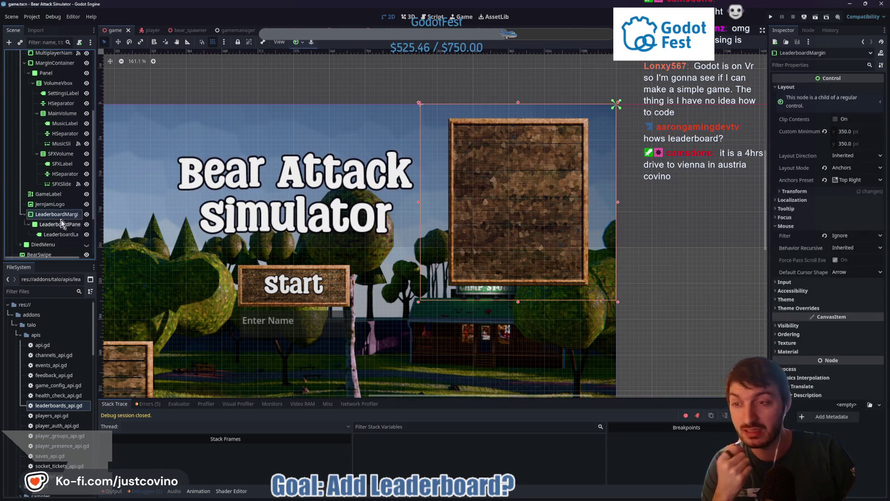
Attach a new leaderboard_margin.gd script to LeaderboardMargin and delete the template functions.
click(80, 43)
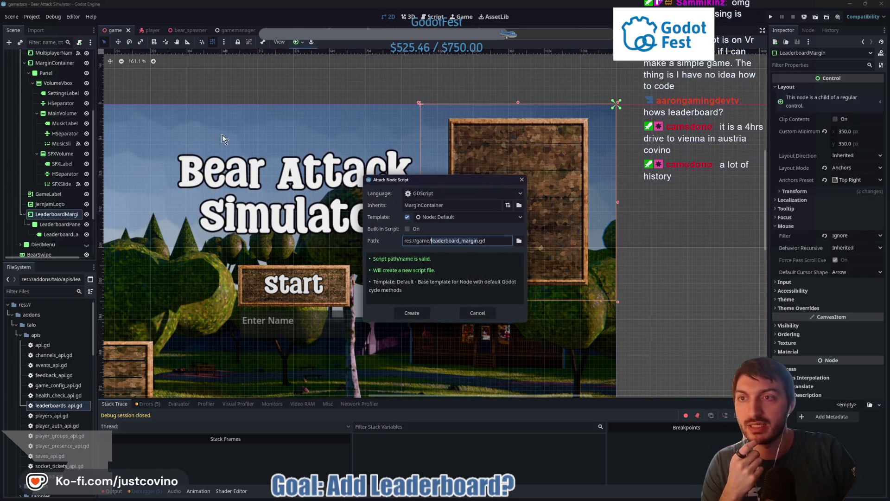
click(418, 313)
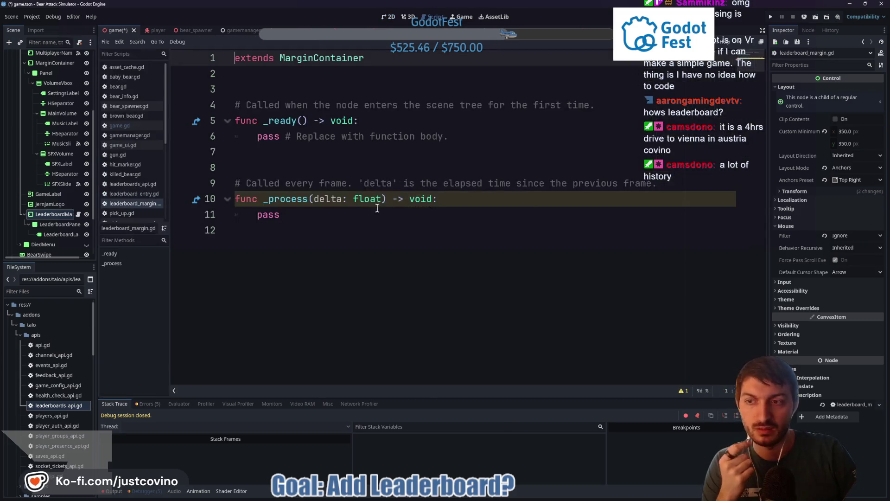
mouse_move(341, 220)
mouse_down()
mouse_move(244, 159)
mouse_move(235, 107)
mouse_up()
key(BackSpace)
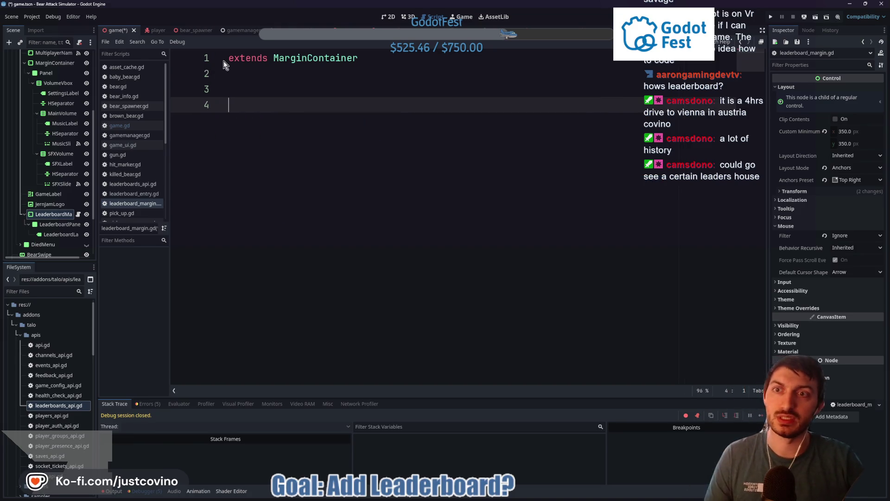
Add 'class_name LeaderboardMargin' before extends MarginContainer and save the script.
click(228, 58)
text(class_name )
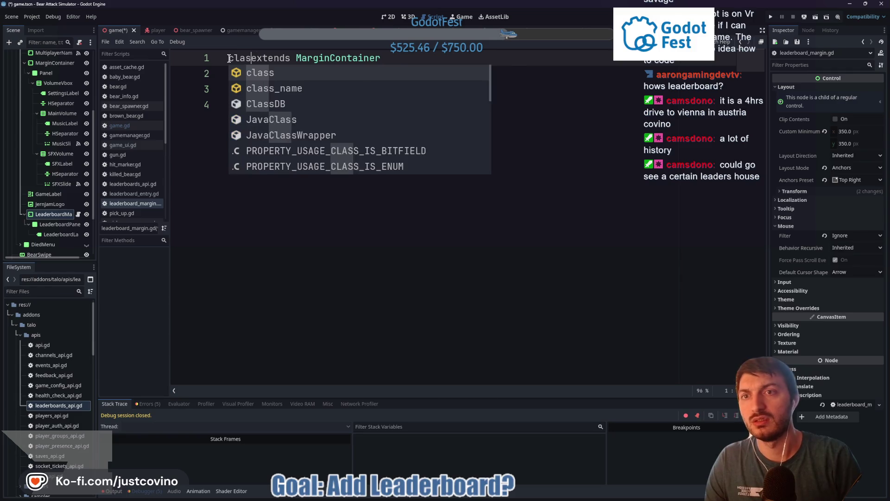
text(Leaderboard)
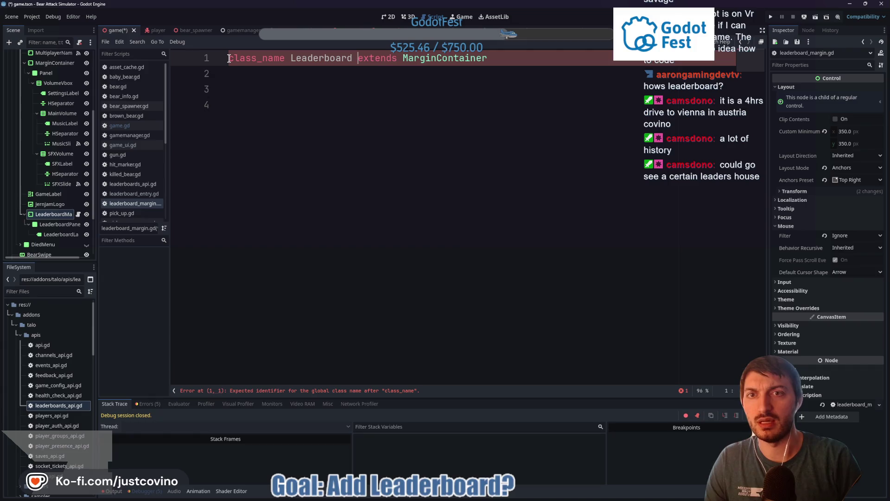
key(BackSpace)
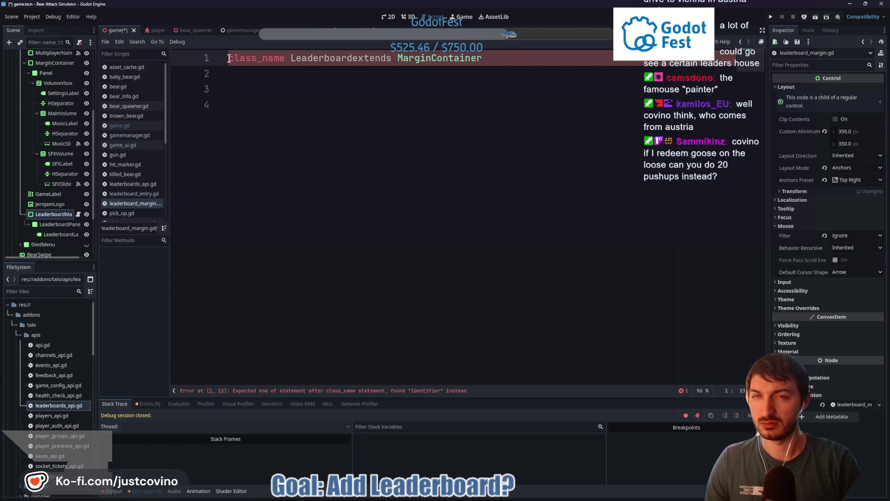
key(BackSpace)
text(Margin)
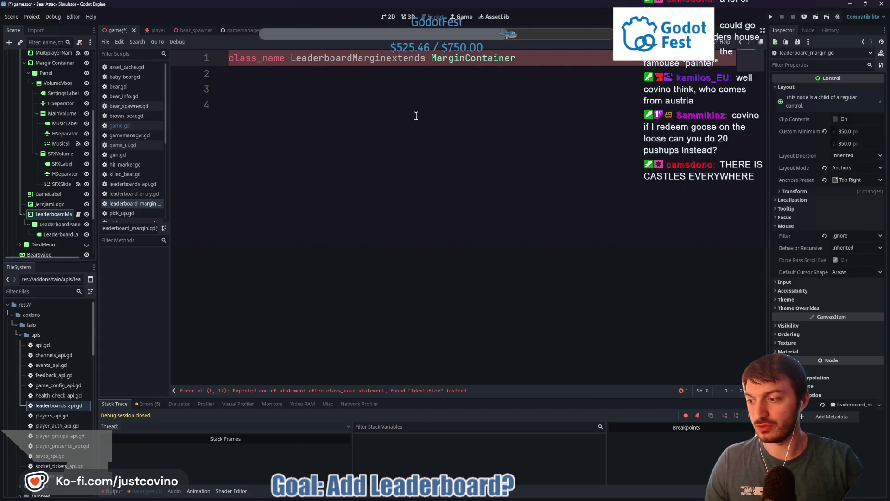
click(331, 93)
key(ctrl+s)
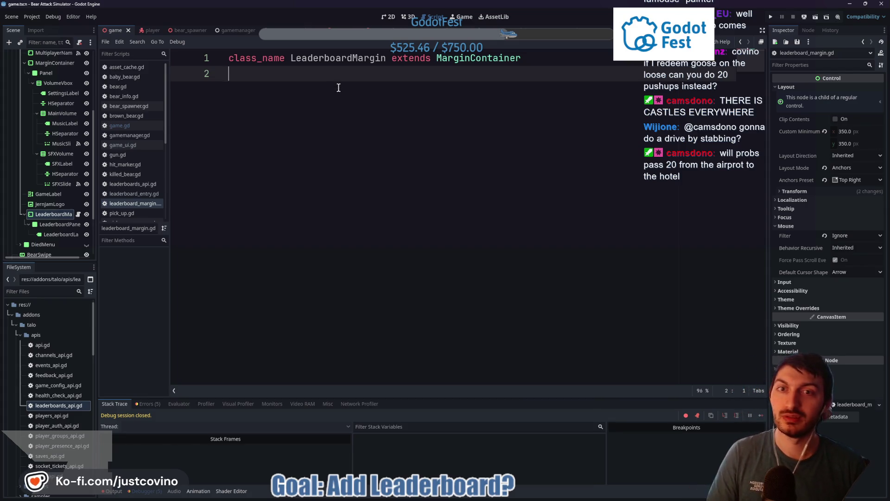
key(Return)
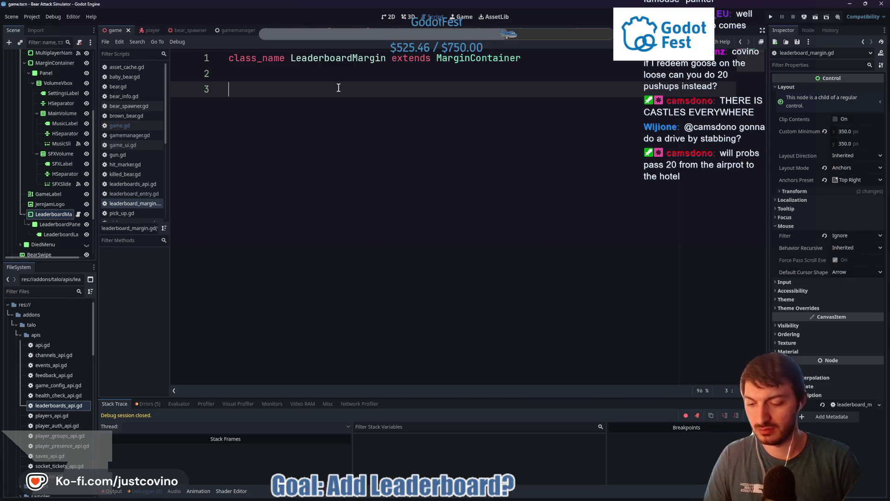
text(@exp)
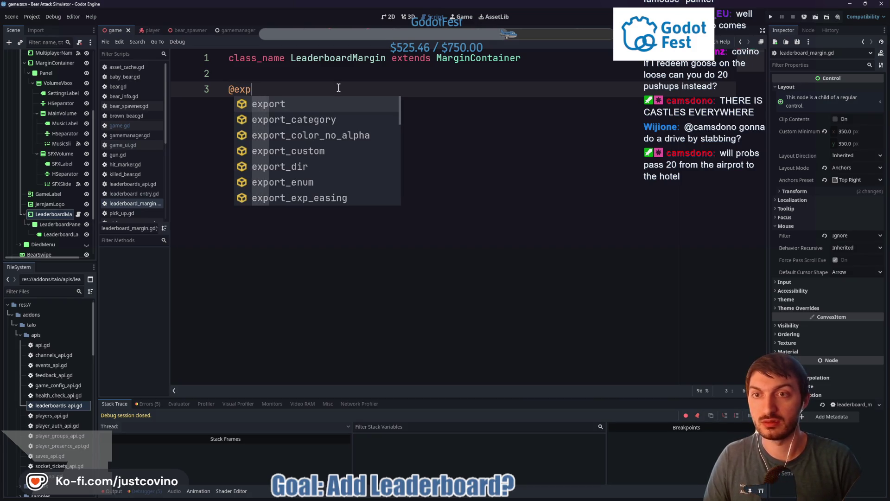
text(ort var leaderboard_label:)
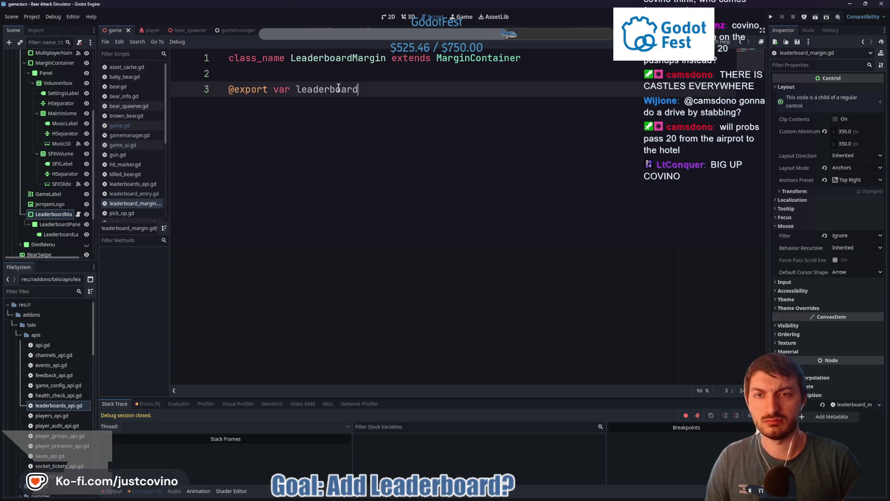
text( Label)
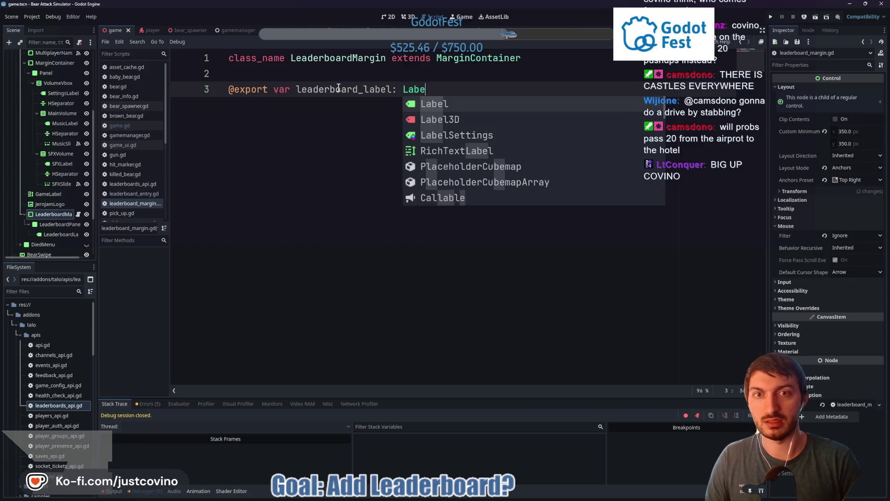
key(Escape)
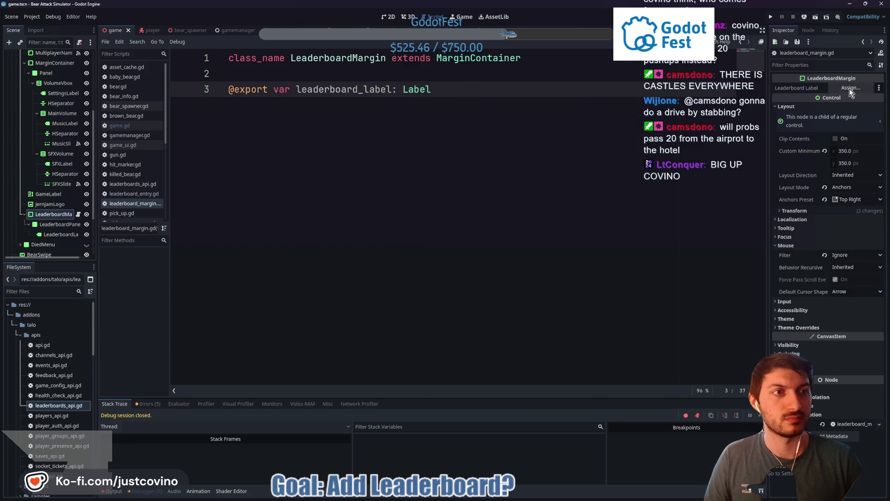
click(851, 87)
click(457, 303)
click(419, 363)
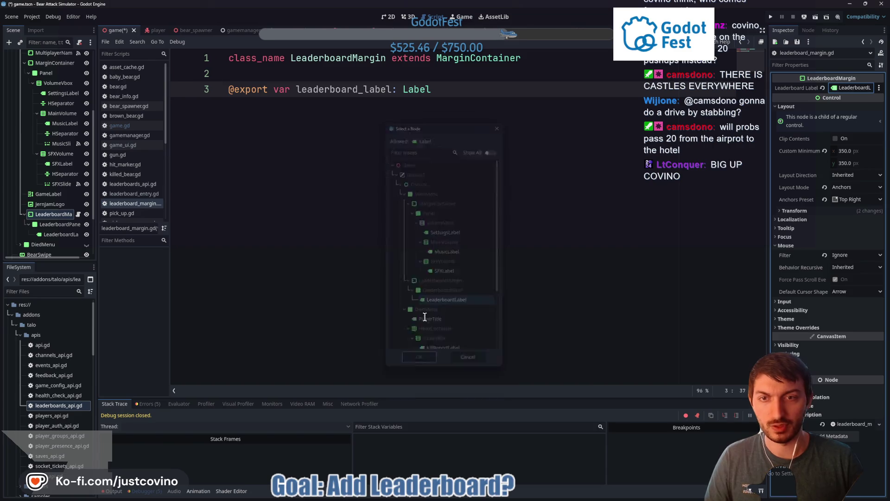
click(457, 125)
Write a _ready function whose body is just pass.
key(Return)
key(Return)
text(func _)
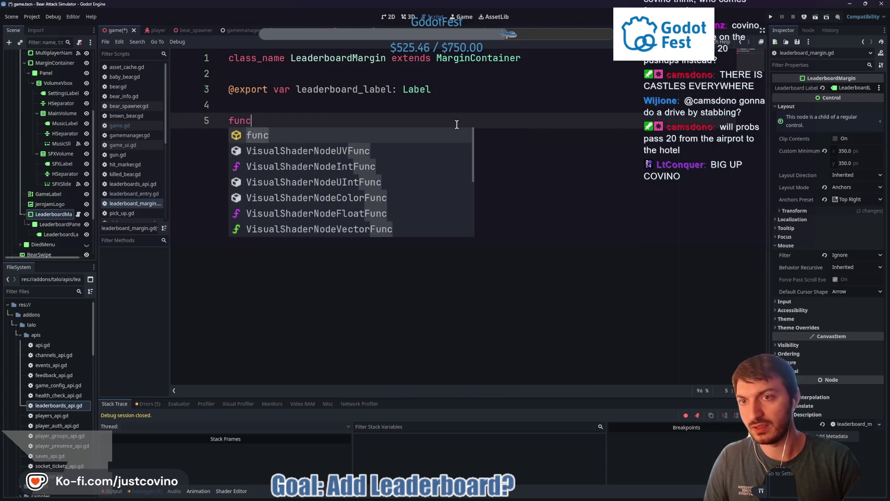
key(Return)
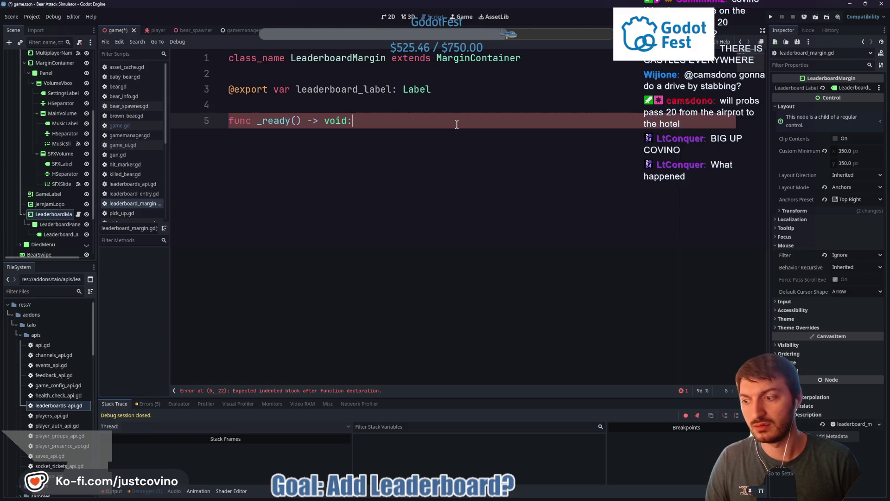
key(Return)
text(pass)
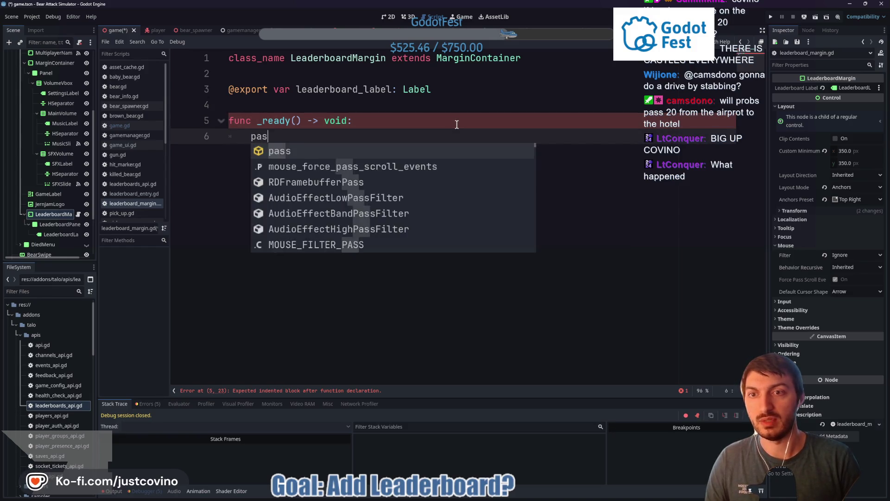
key(Return)
key(Return)
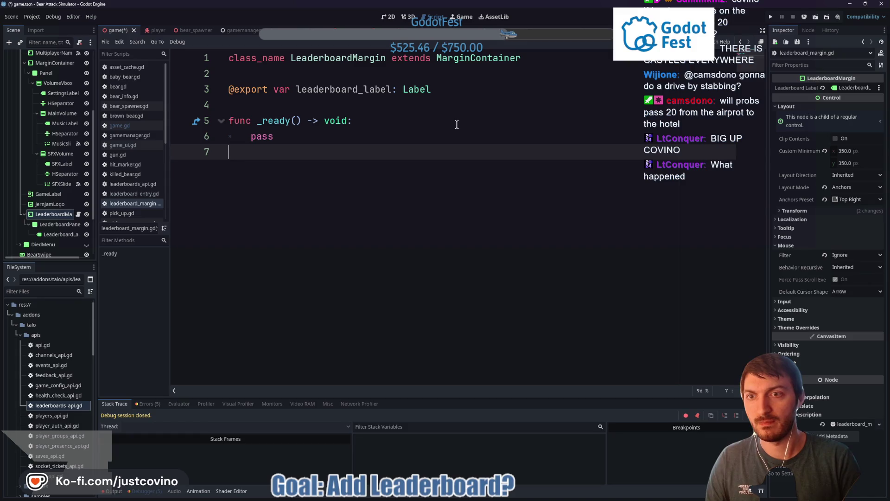
Start a new function 'func update_leaderboard() -> void:' with an indented body line.
key(Return)
text(func upd)
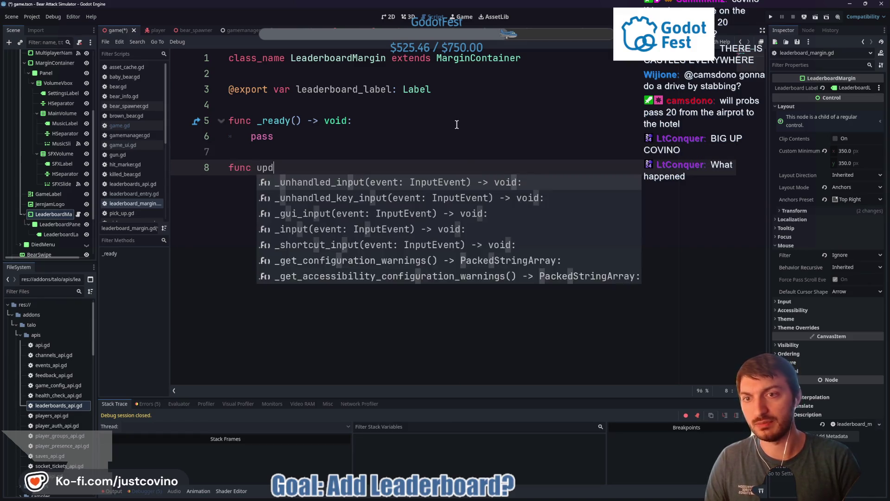
text(ate_leaderboar)
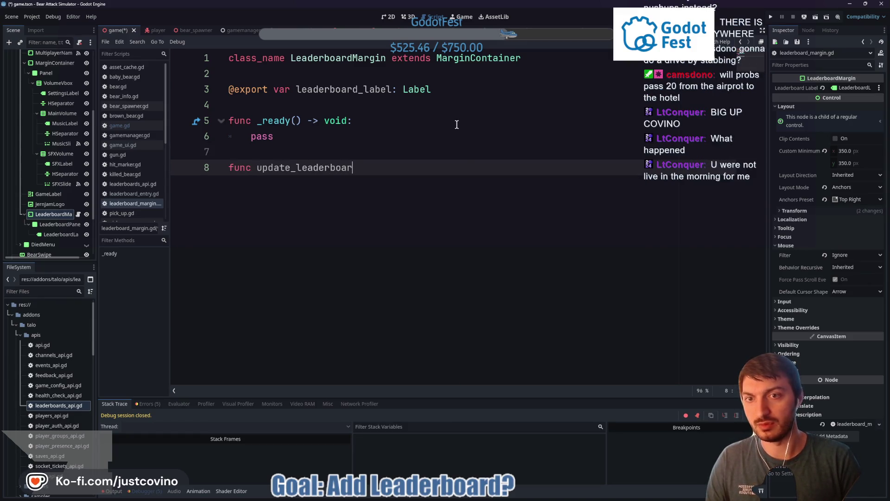
text(d() -> void:)
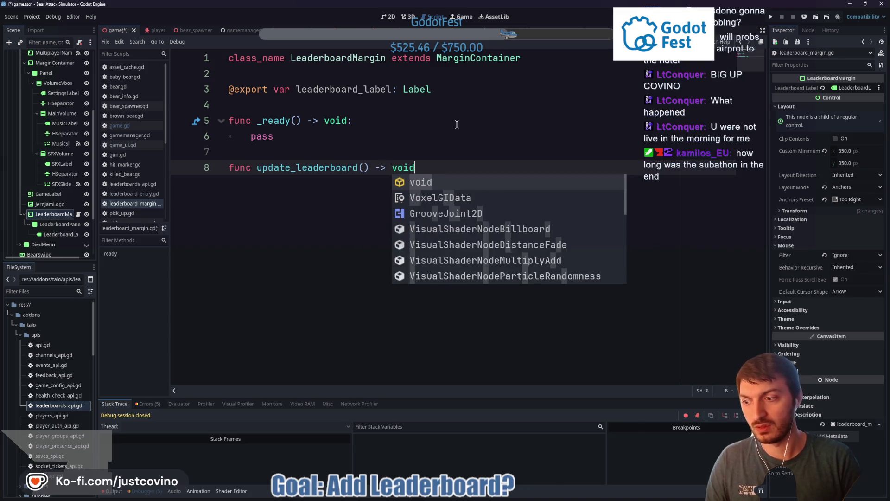
key(Return)
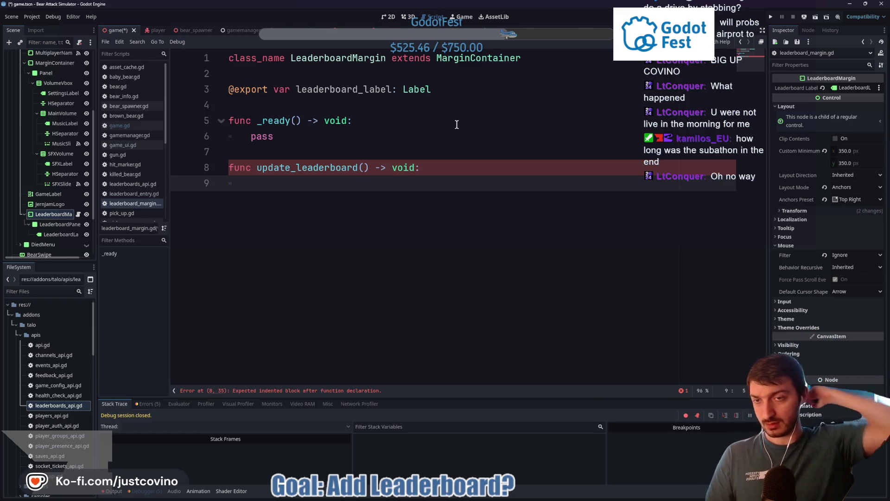
mouse_move(464, 500)
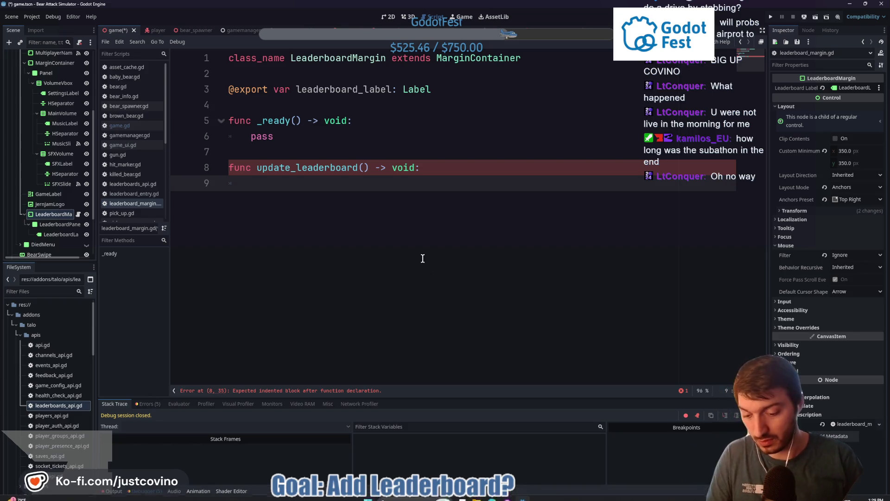
On line 9, write GameManager.retrieve_leaderboard_options() using autocomplete for both names.
text(GameMa)
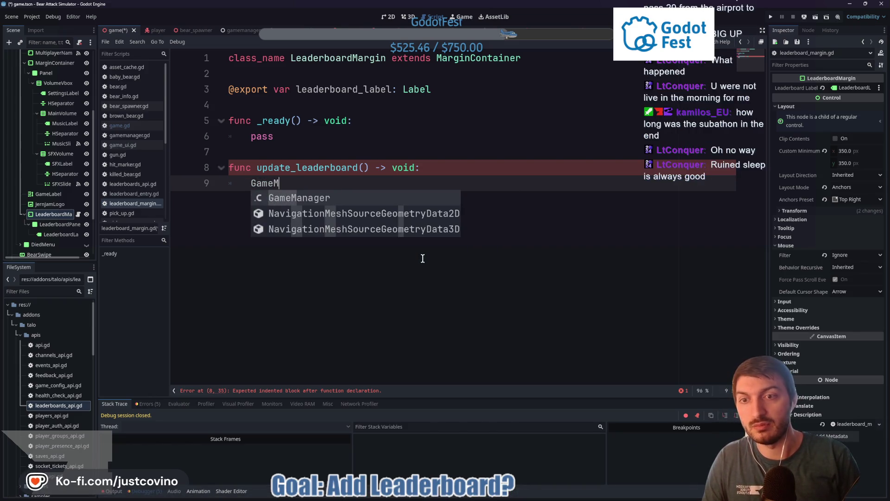
key(Return)
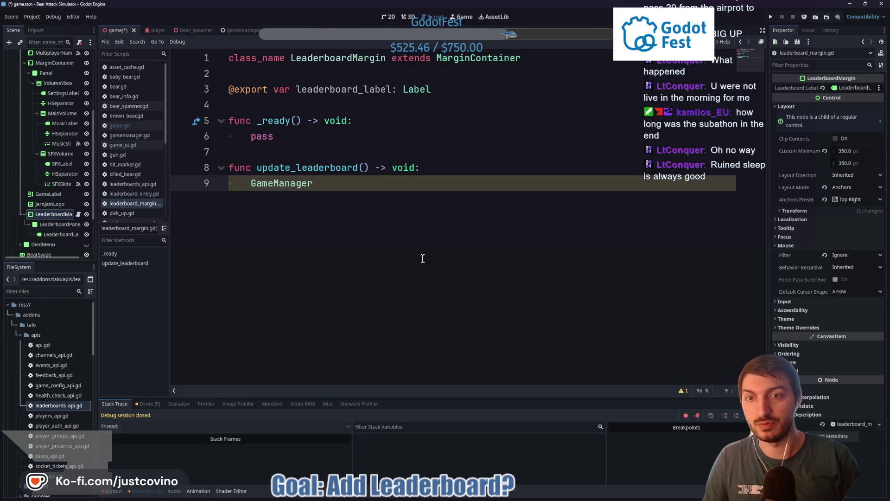
text(.)
key(Down)
key(Down)
key(Down)
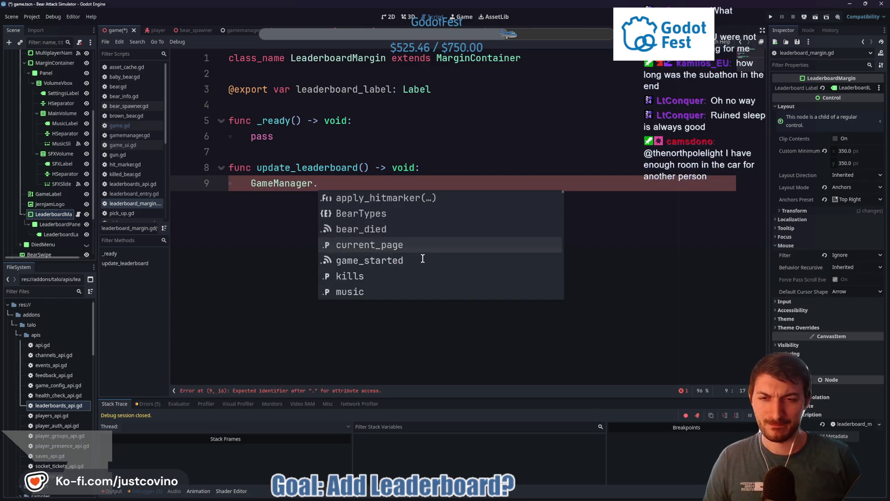
key(Down)
key(Down)
key(Down)
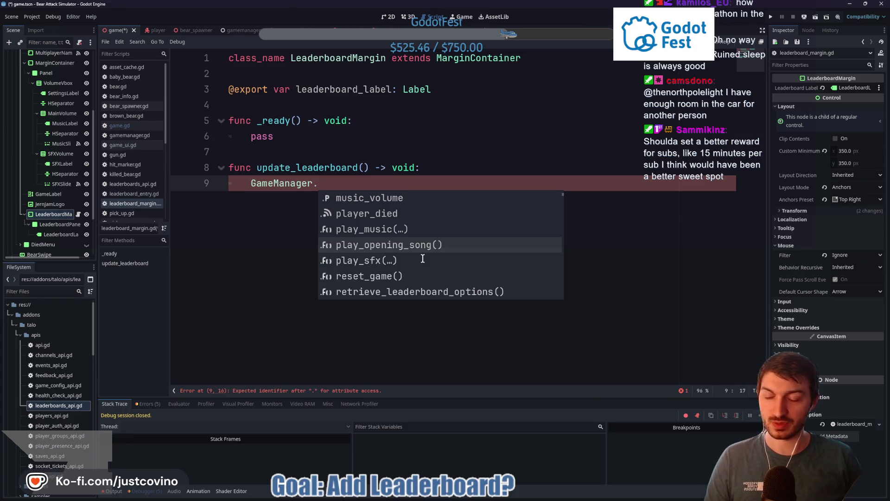
key(Down)
key(Down)
key(Down)
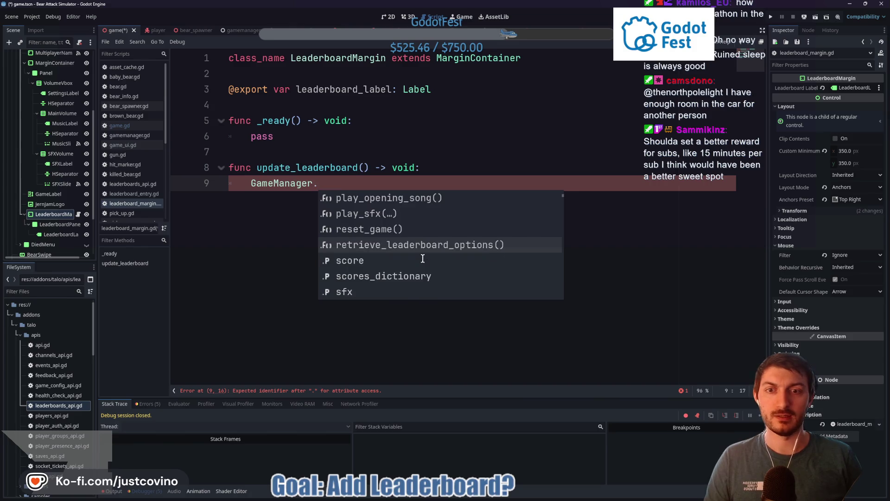
key(Return)
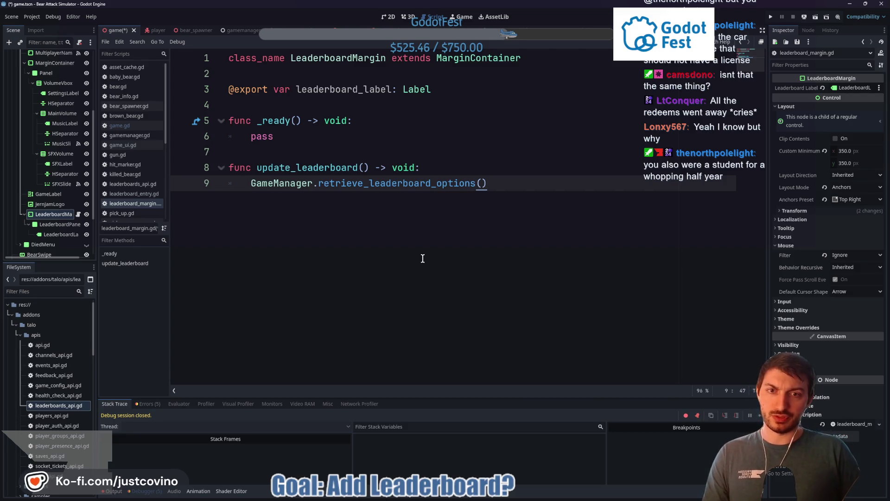
mouse_move(411, 179)
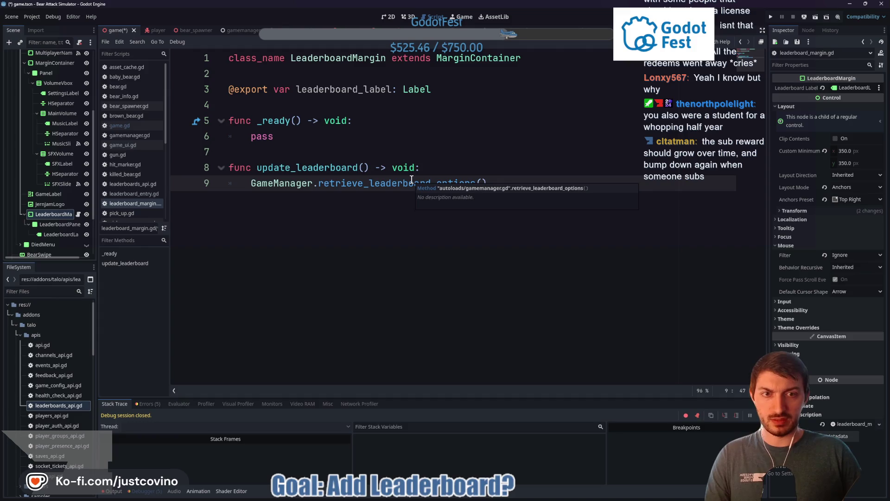
key(Home)
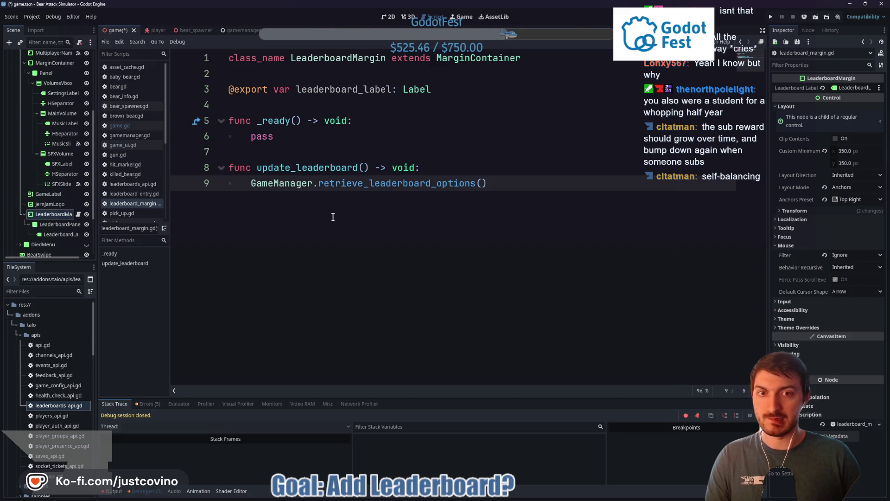
Follow retrieve_leaderboard_options to the TaloLeaderboardEntry class and review leaderboard_entry.gd's fields.
ctrl+click(386, 184)
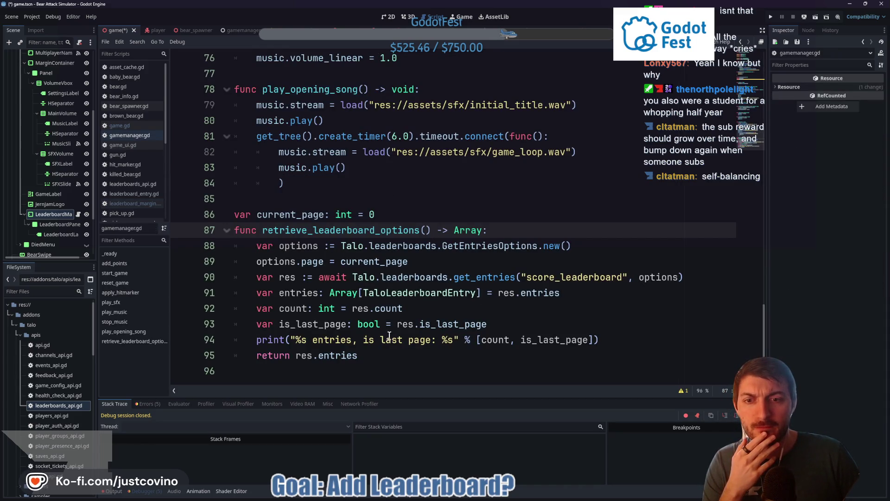
ctrl+click(417, 295)
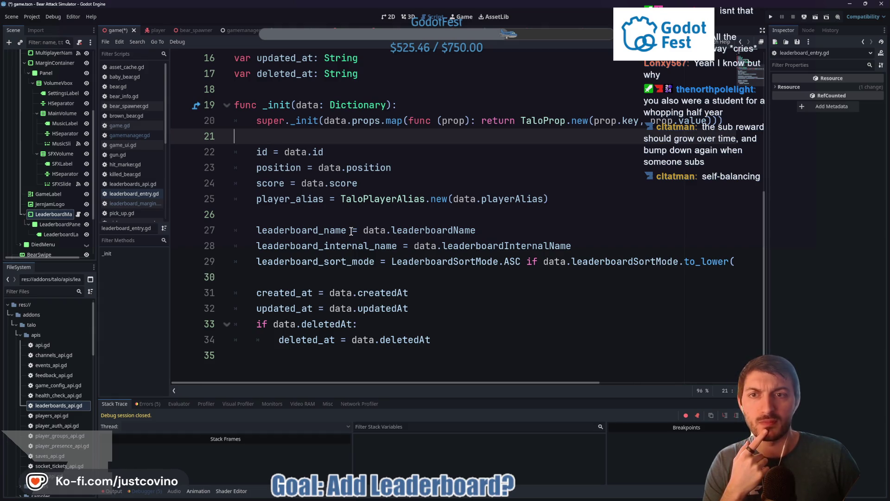
scroll(355, 235, up, 4)
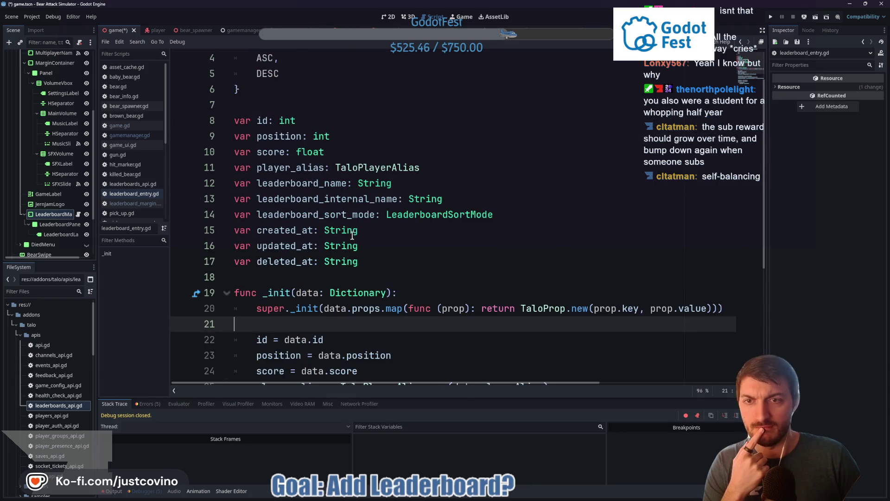
scroll(353, 235, up, 1)
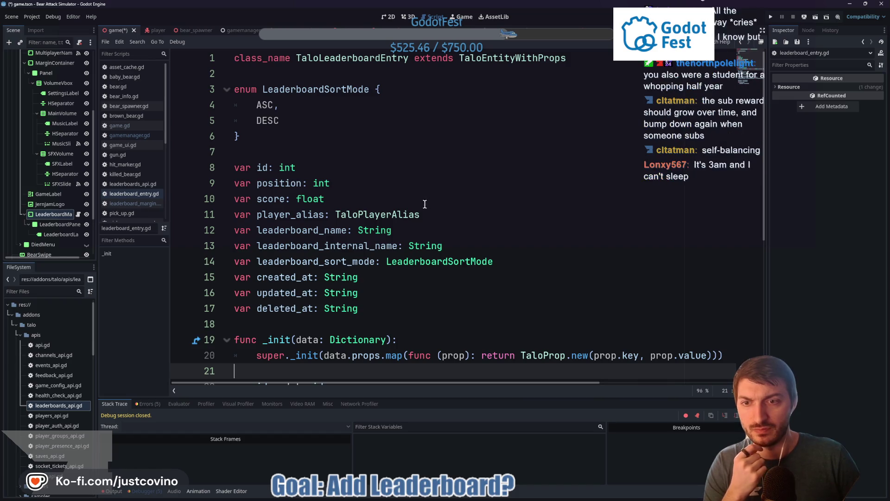
scroll(420, 206, down, 2)
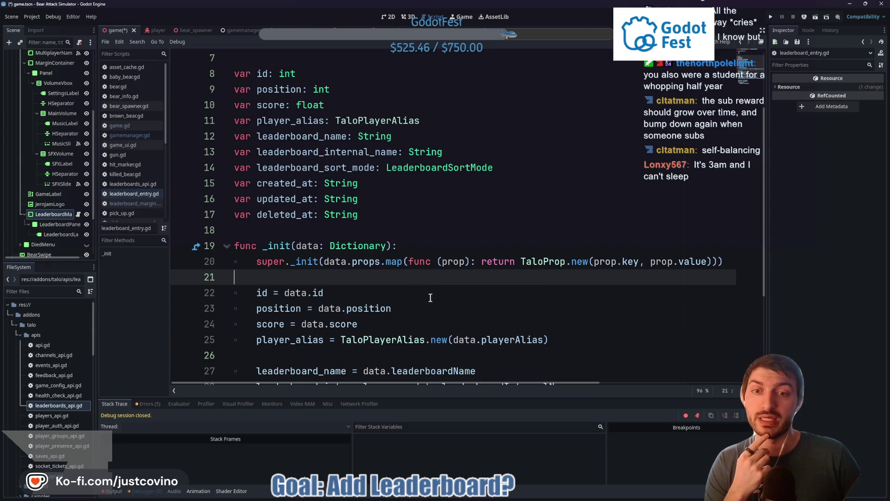
scroll(441, 312, down, 3)
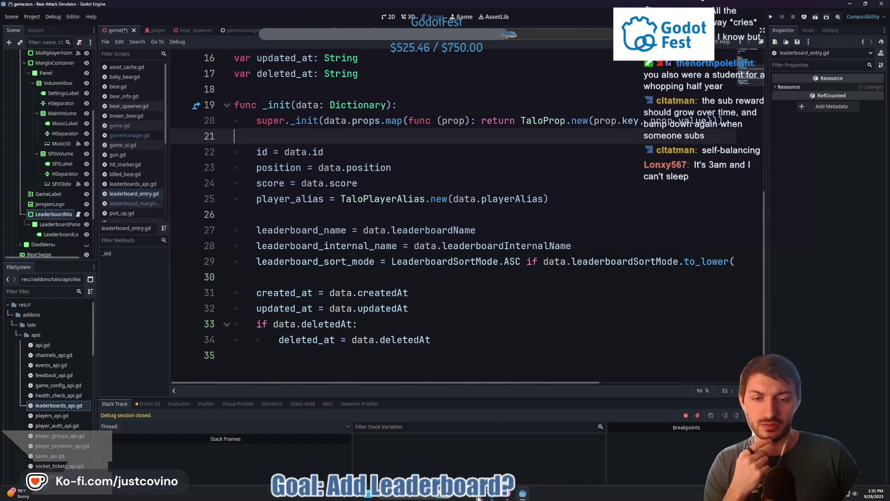
click(501, 495)
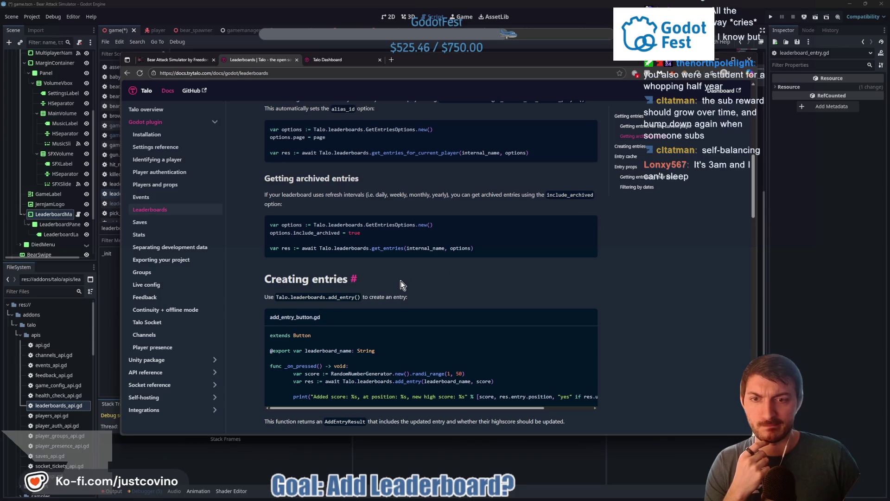
Scroll the Talo leaderboards docs to the Creating entries section.
scroll(459, 281, down, 1)
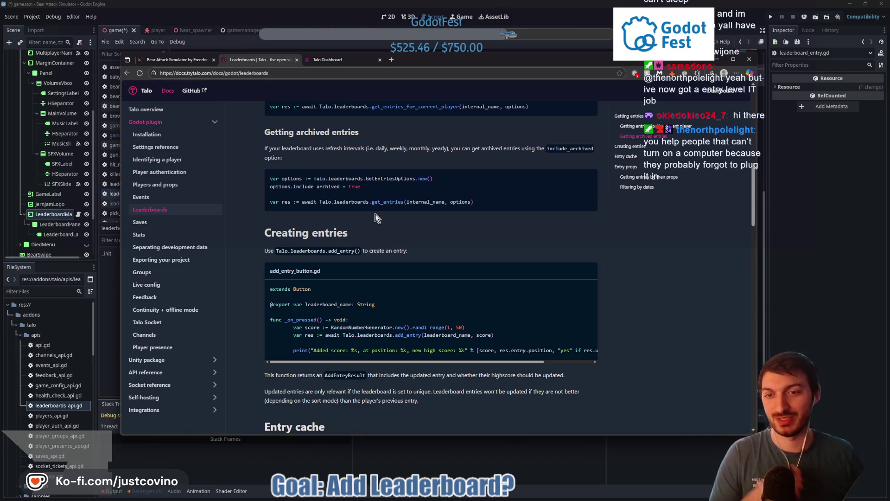
click(337, 62)
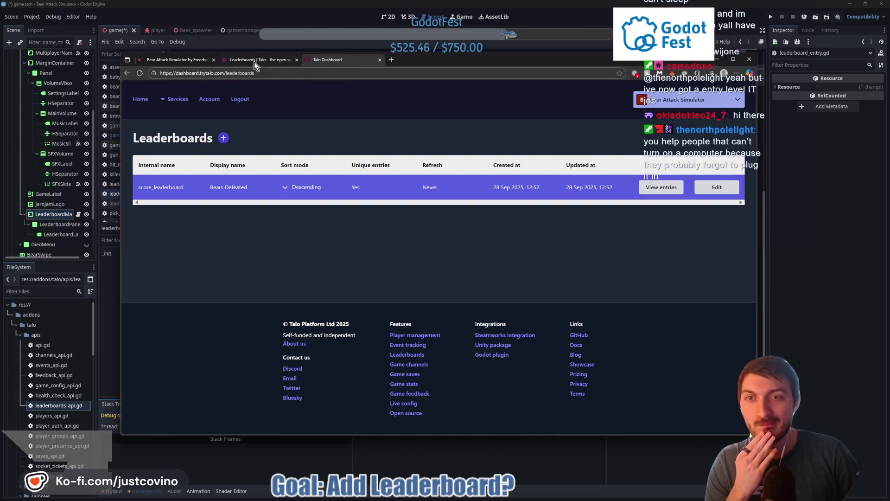
click(253, 60)
click(177, 60)
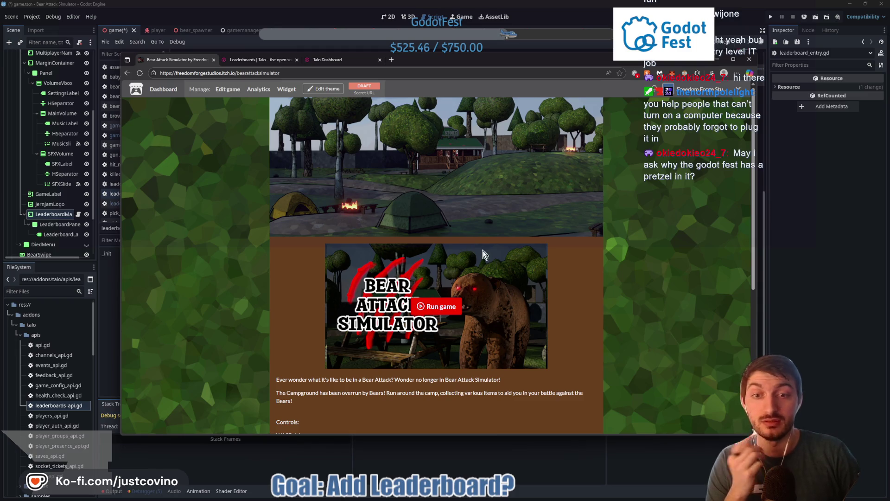
click(259, 60)
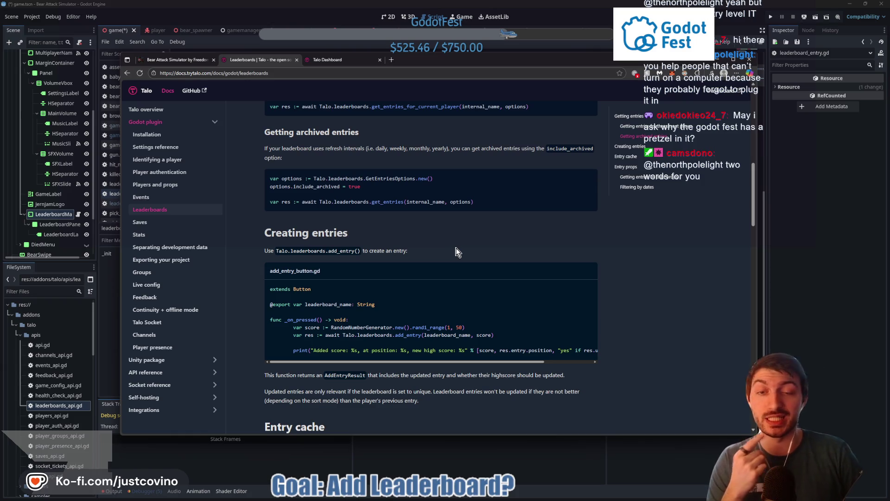
scroll(457, 250, down, 2)
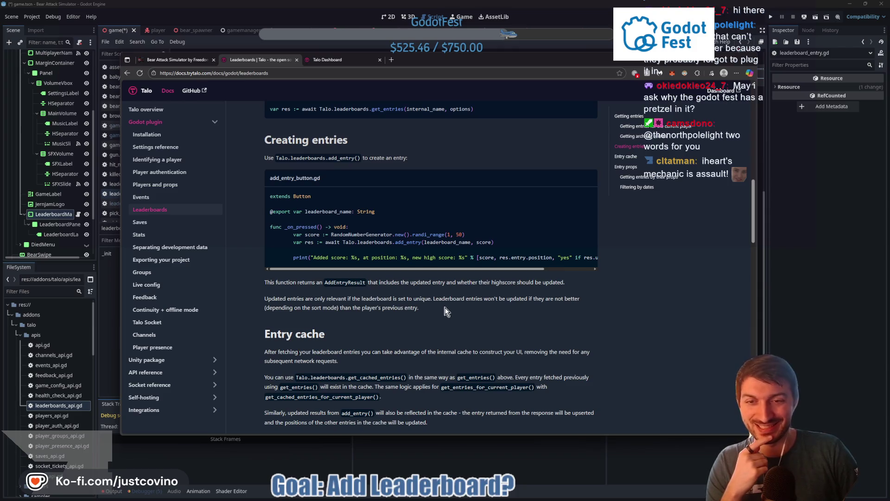
scroll(423, 275, down, 1)
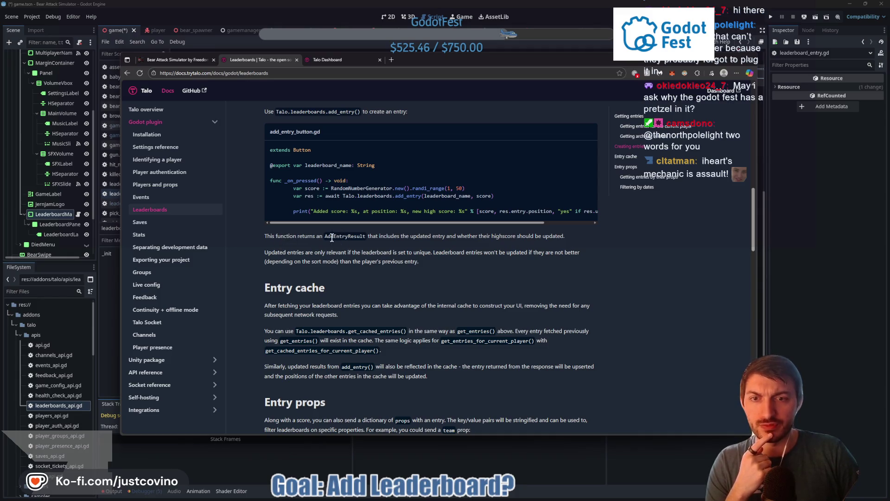
drag(325, 237, 366, 237)
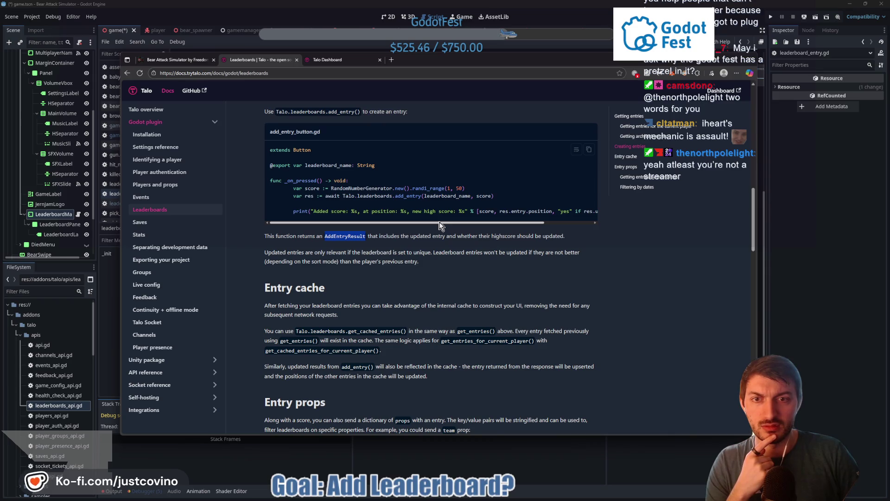
mouse_move(439, 222)
mouse_down()
mouse_move(503, 221)
mouse_move(417, 225)
mouse_up()
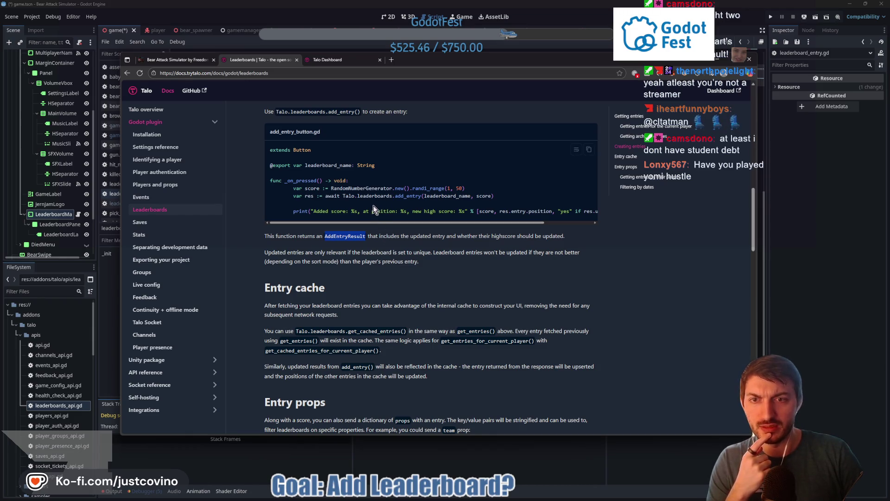
scroll(352, 203, down, 3)
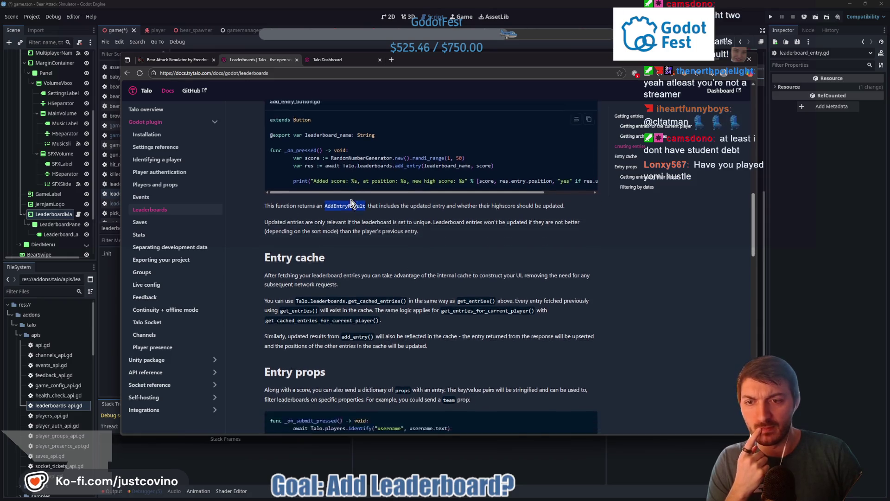
Read the Talo docs through the date-filtering examples, then return to leaderboard_entry.gd in Godot.
scroll(351, 201, down, 8)
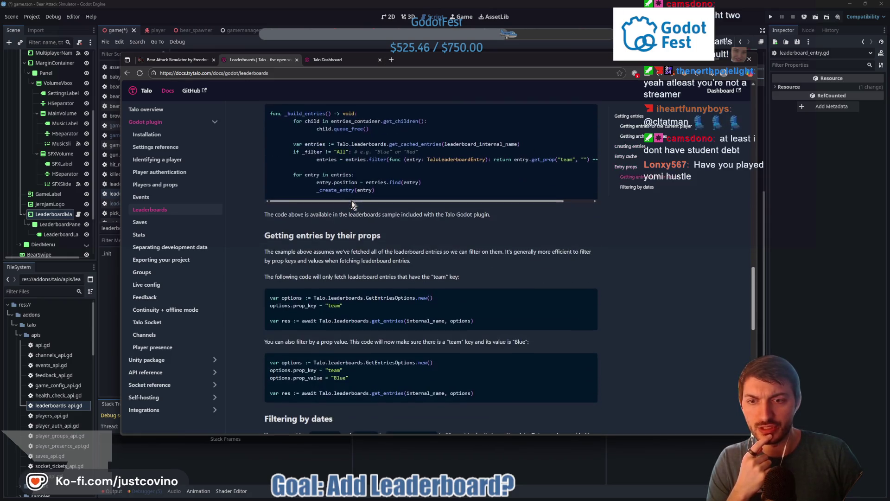
scroll(322, 249, down, 1)
scroll(375, 192, down, 3)
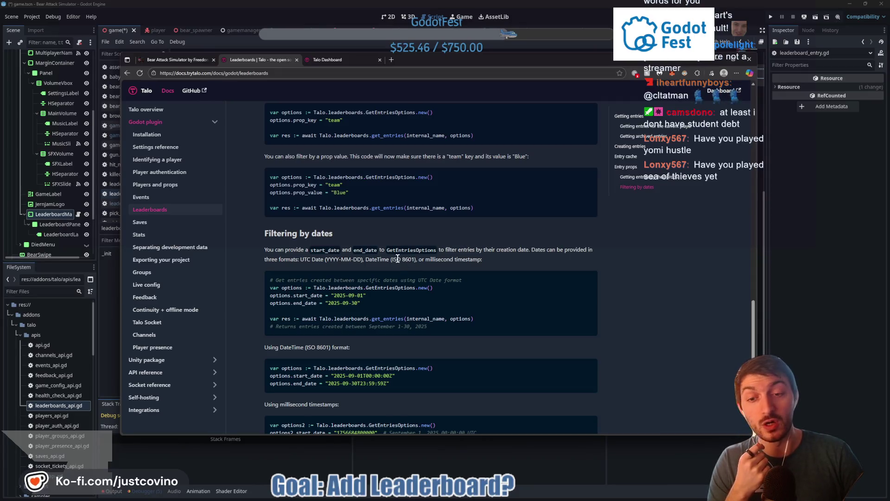
scroll(398, 259, down, 2)
scroll(398, 264, down, 1)
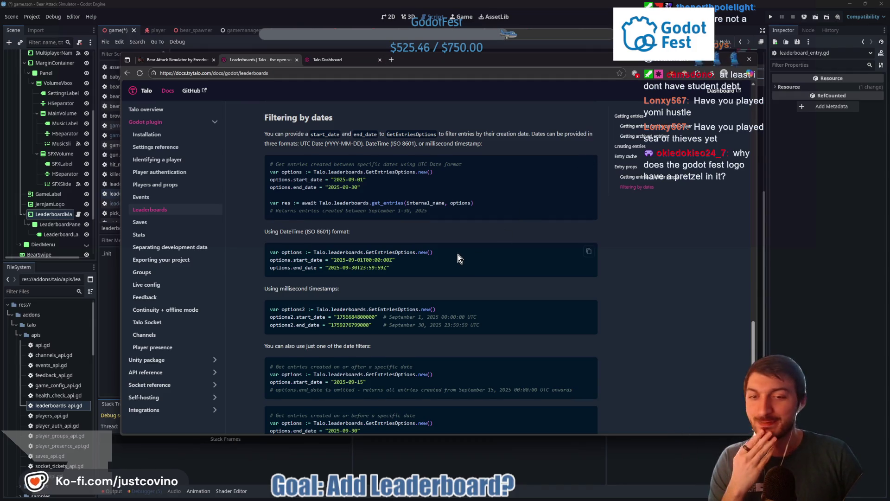
scroll(458, 254, down, 3)
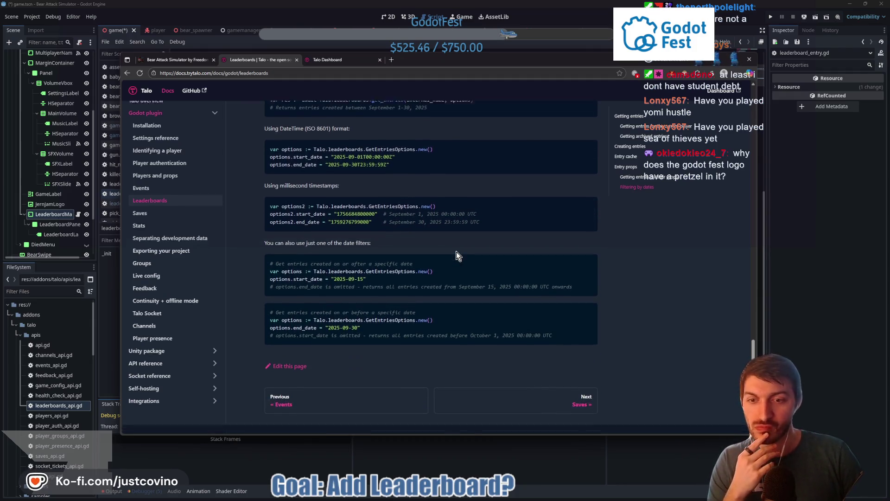
scroll(458, 254, down, 1)
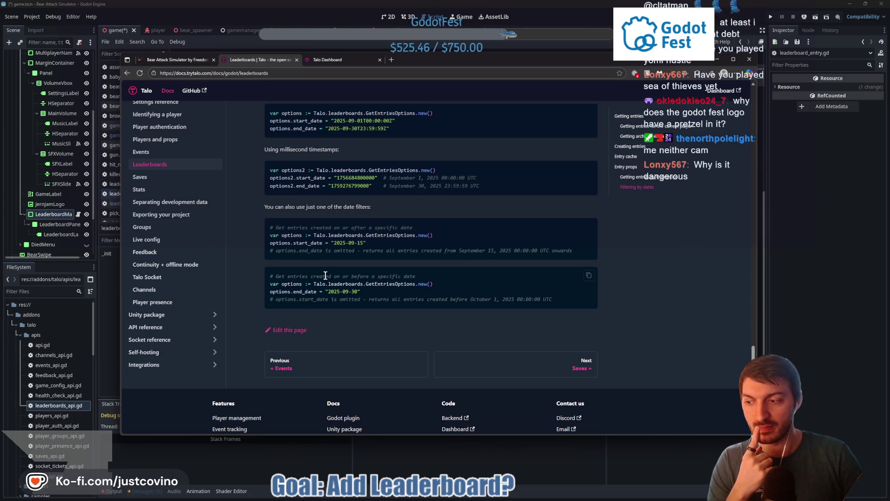
scroll(324, 275, up, 3)
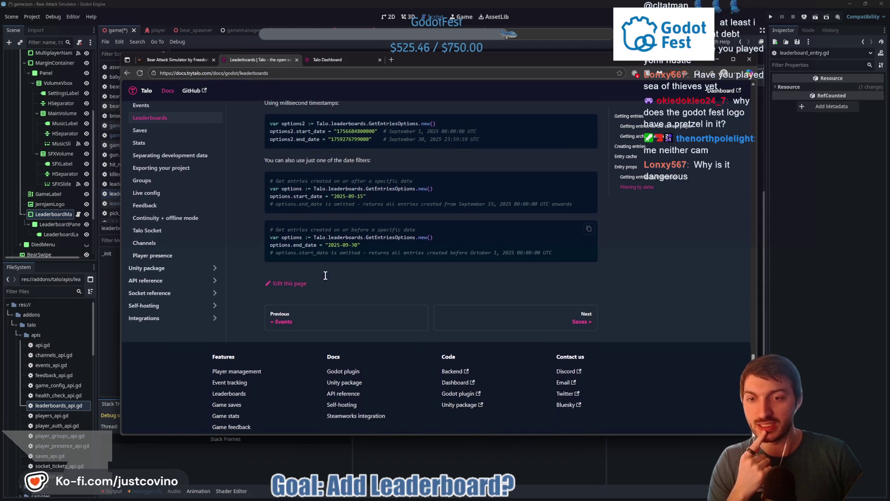
scroll(445, 296, up, 1)
click(817, 222)
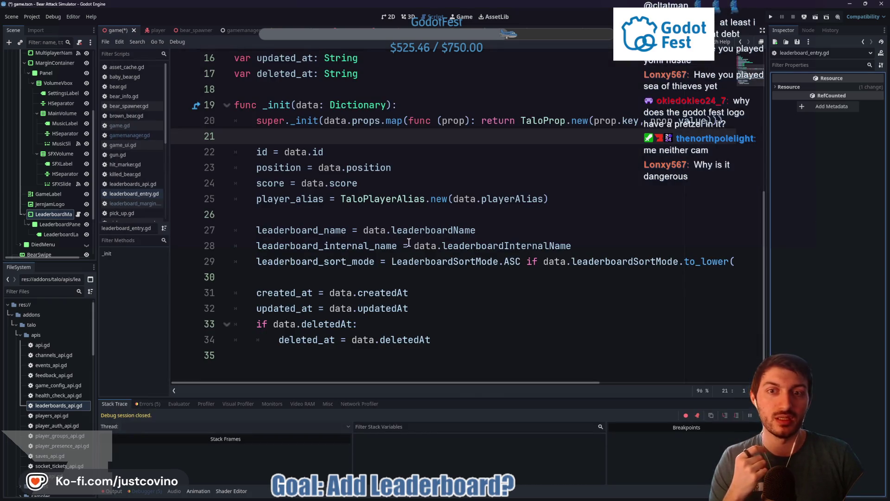
Open the LeaderboardMargin script and jump from GameManager to the gamemanager script.
click(78, 214)
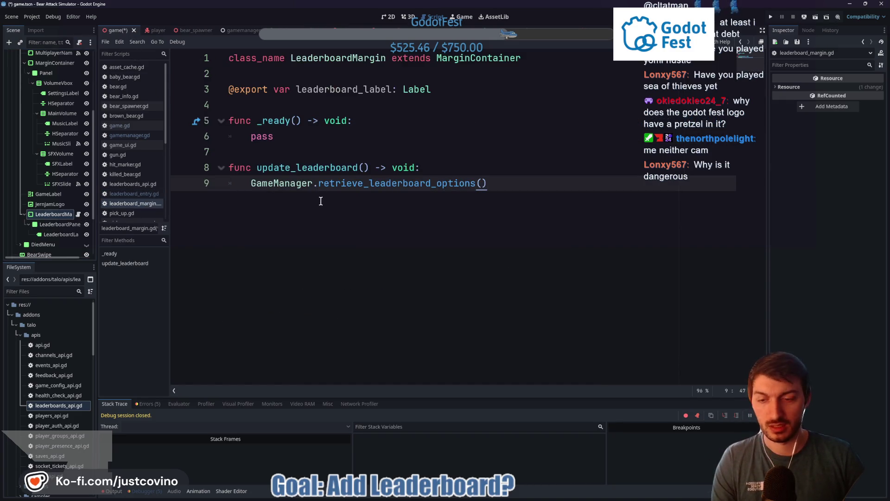
ctrl+click(284, 188)
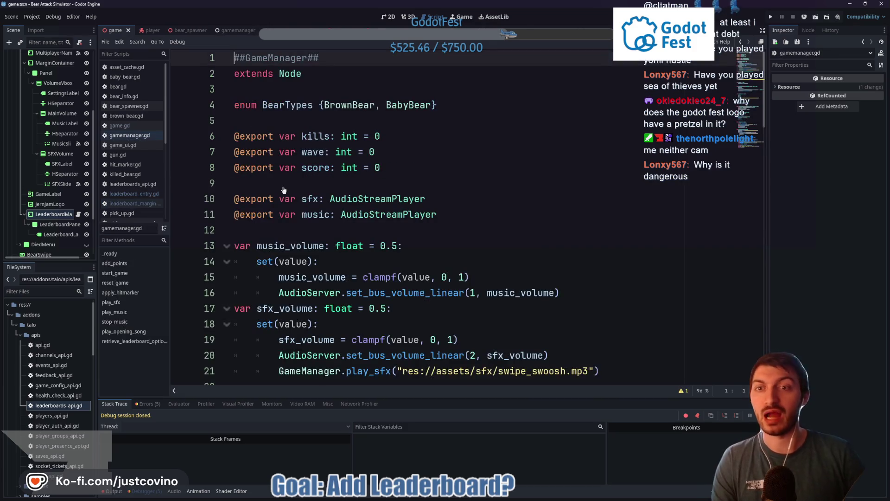
right_click(396, 216)
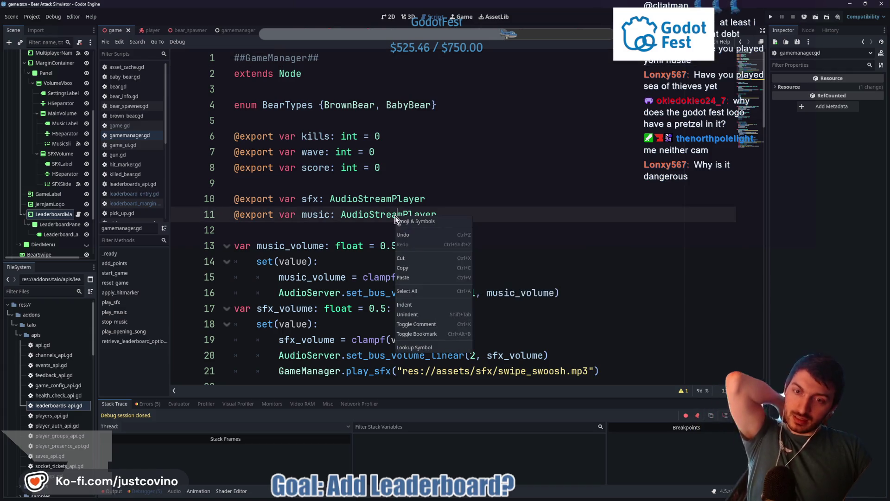
click(353, 227)
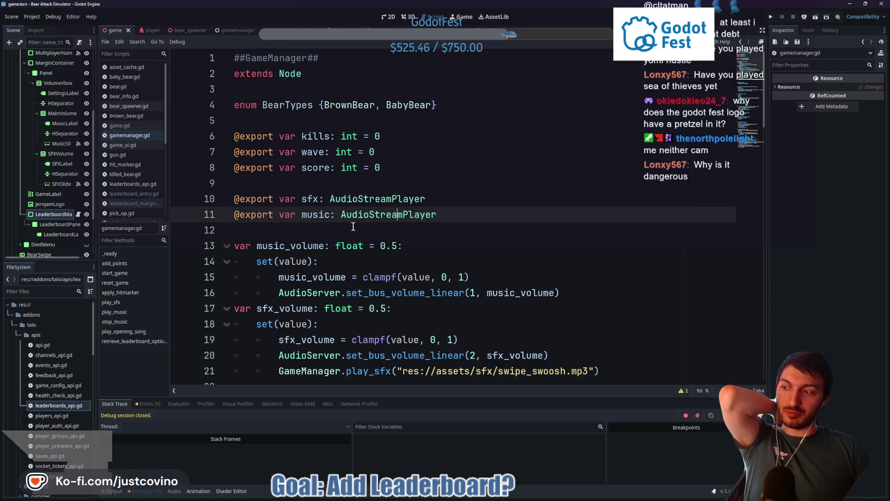
right_click(354, 231)
click(345, 231)
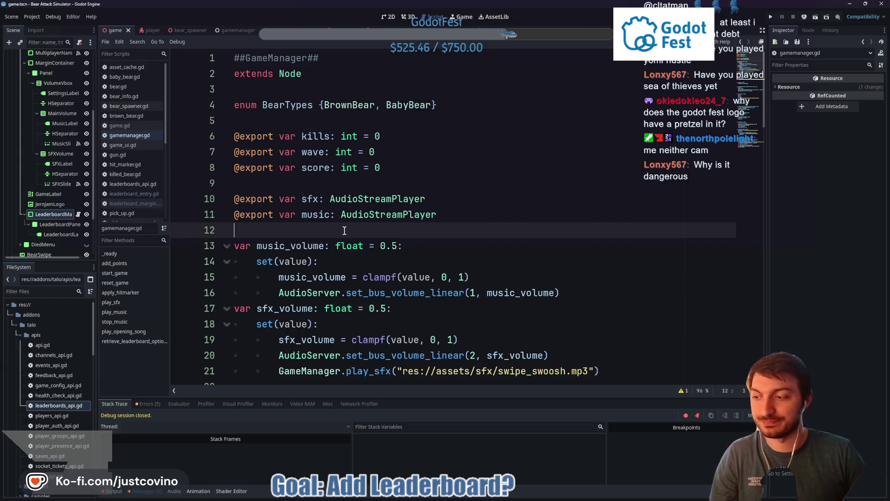
Inspect retrieve_leaderboard_options' return res.entries line and follow get_entries into leaderboards_api.gd.
scroll(344, 231, down, 2)
scroll(343, 223, down, 2)
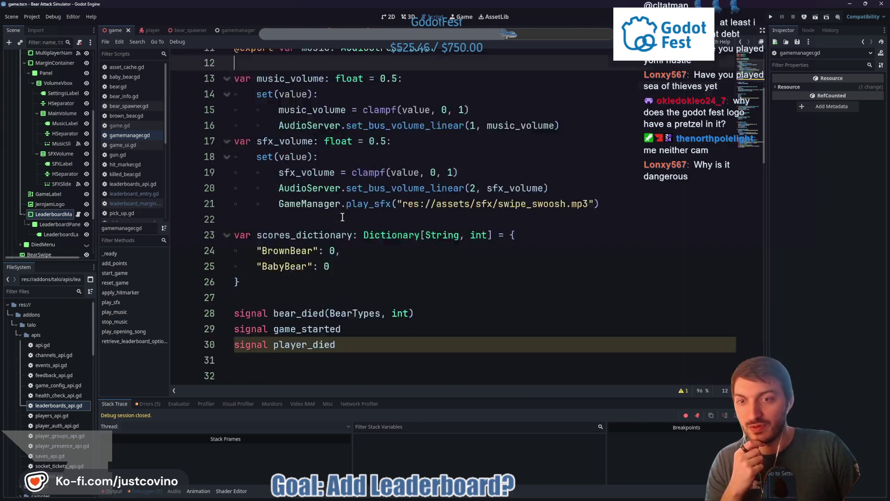
scroll(343, 220, down, 2)
scroll(354, 230, down, 12)
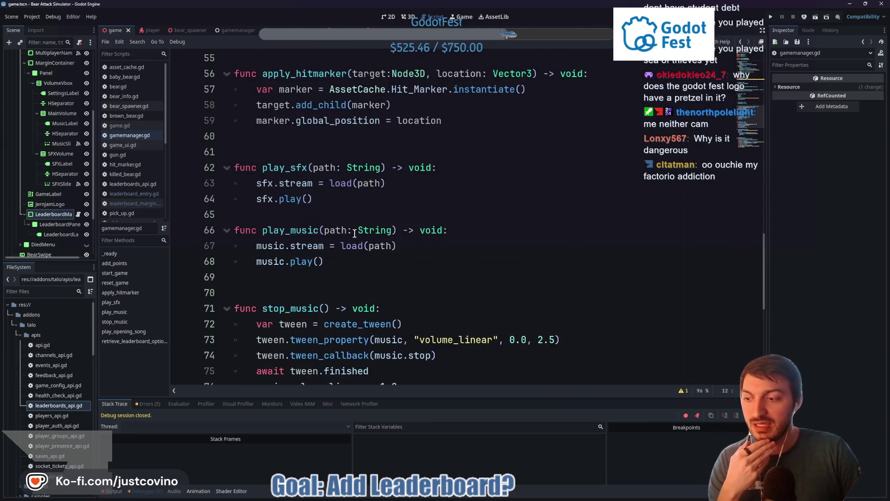
scroll(361, 229, down, 5)
scroll(371, 228, down, 2)
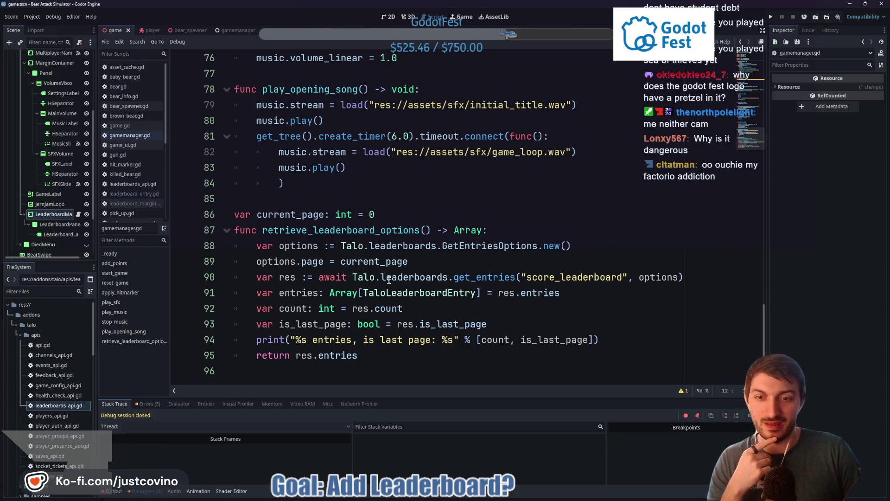
click(386, 352)
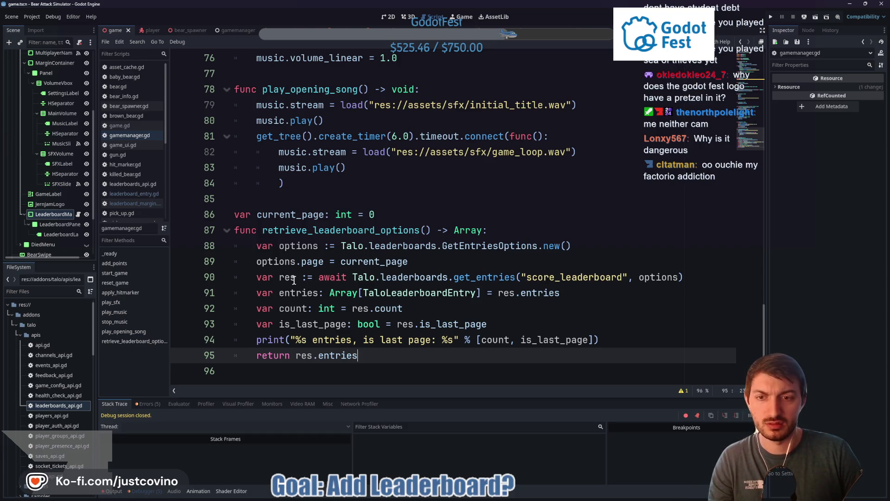
drag(373, 355, 303, 356)
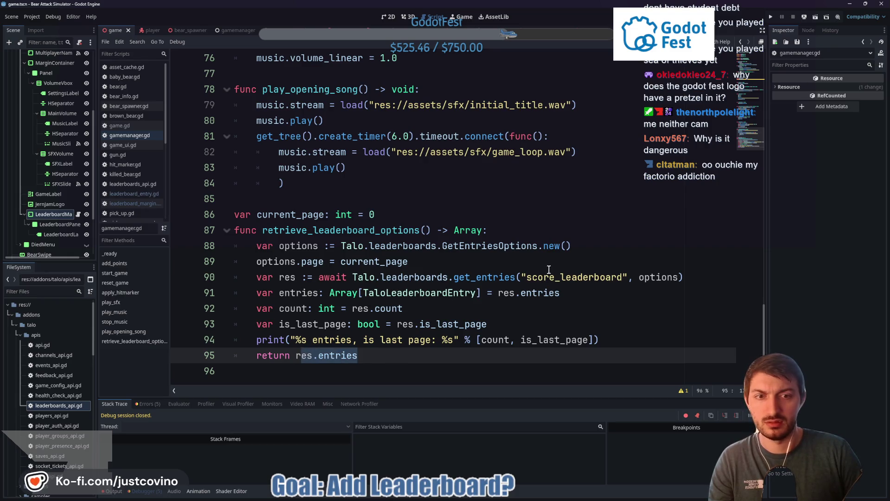
ctrl+click(473, 282)
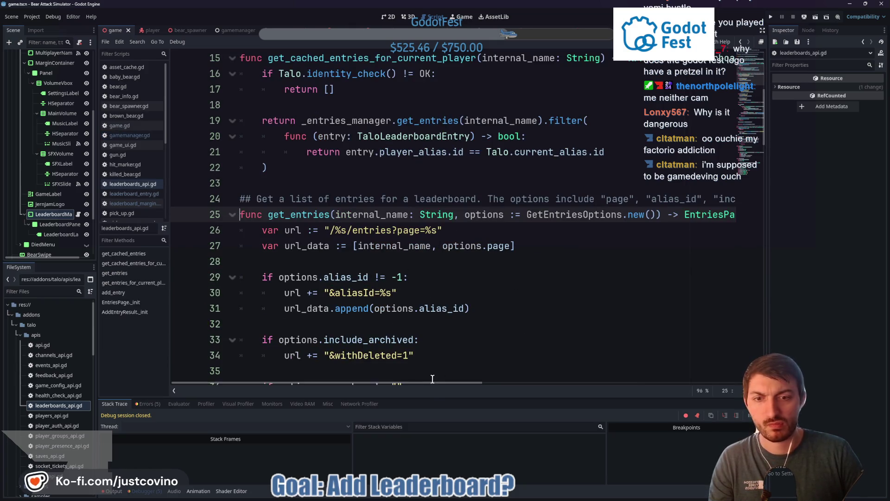
View the EntriesPage class and Array docs, then switch back to the gamemanager script.
scroll(531, 377, right, 3)
scroll(532, 377, left, 3)
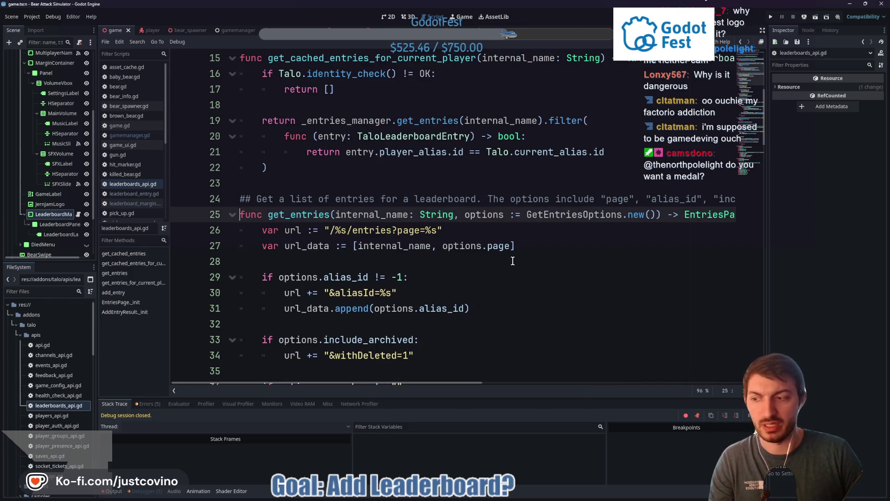
ctrl+click(706, 216)
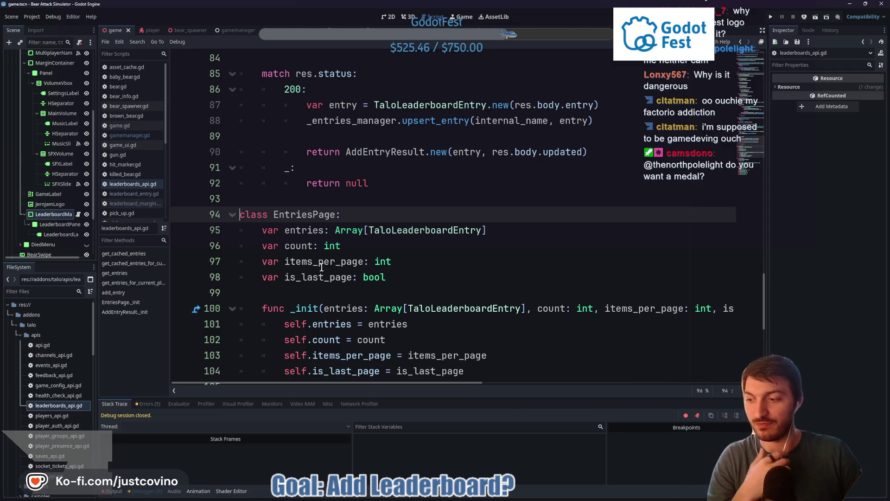
mouse_move(340, 225)
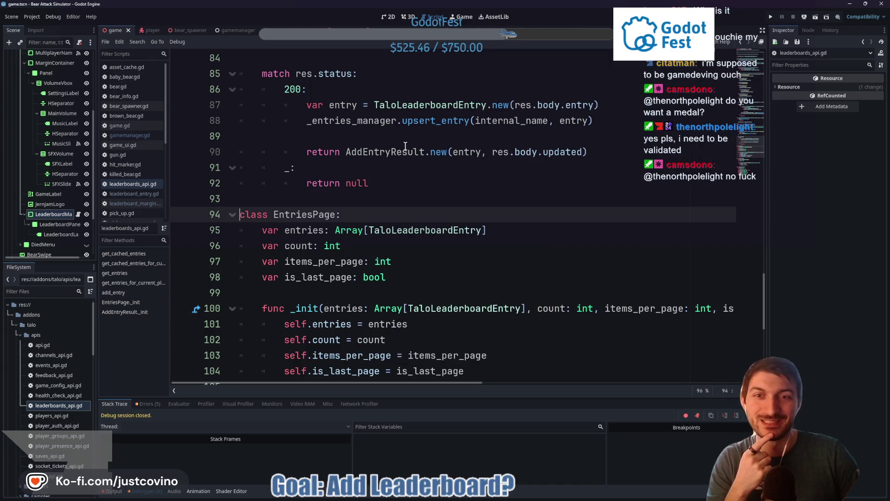
click(381, 154)
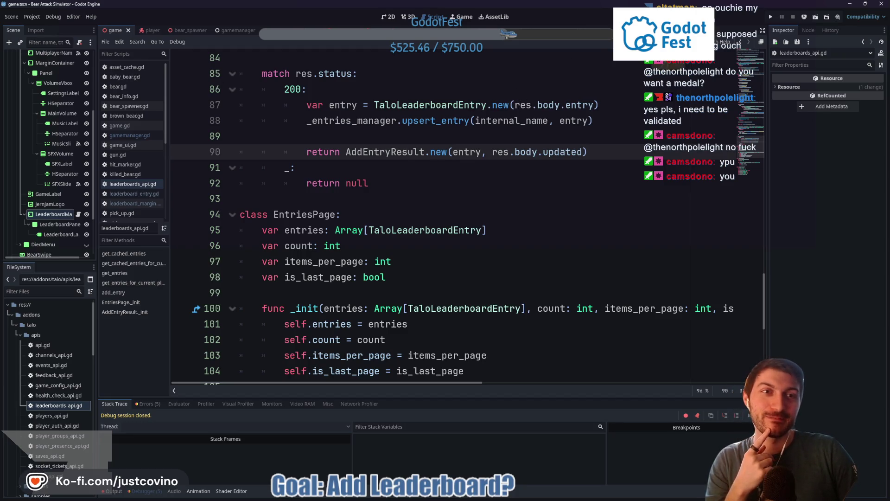
click(239, 30)
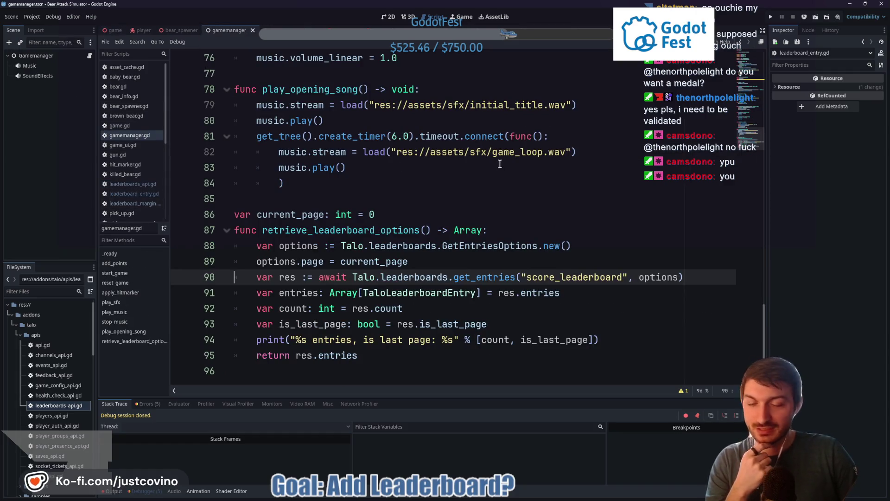
Place the cursor on the retrieve_leaderboard_options line, then show the Talo docs' date-filtering examples.
click(311, 224)
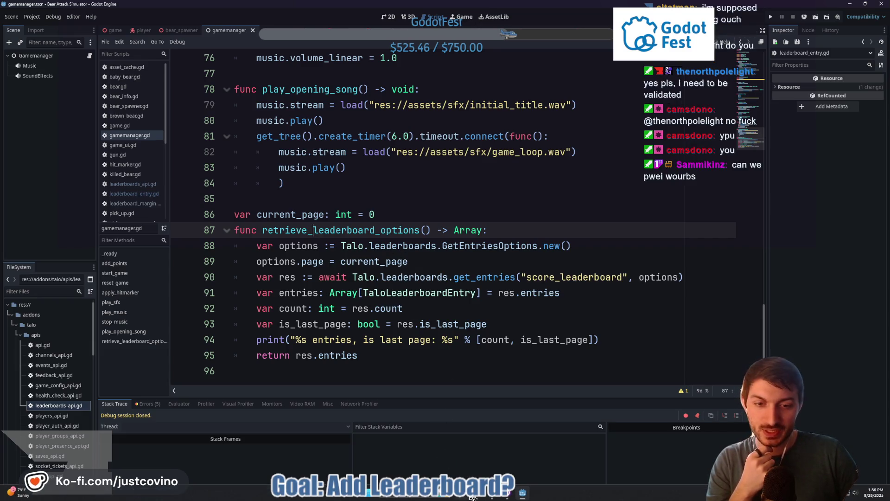
click(469, 497)
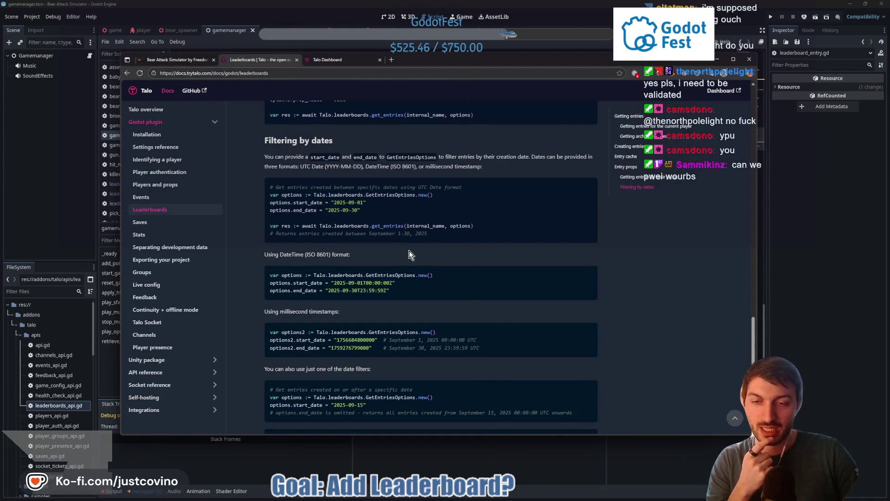
scroll(426, 267, down, 1)
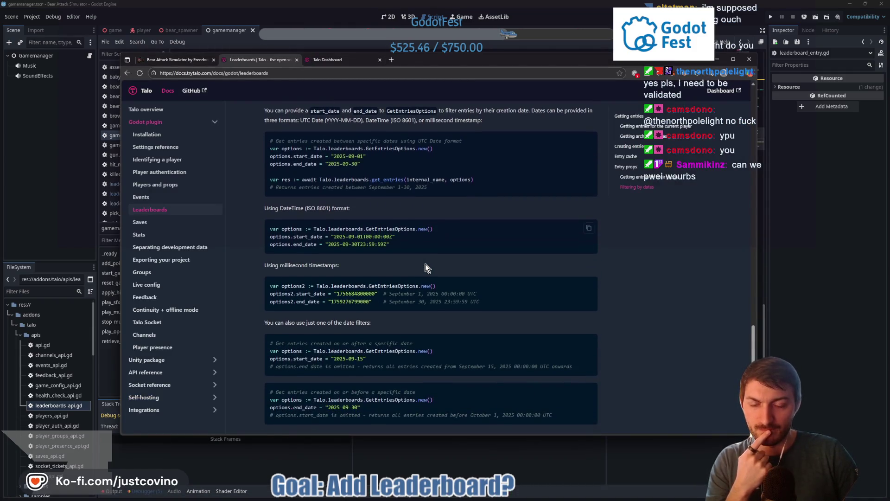
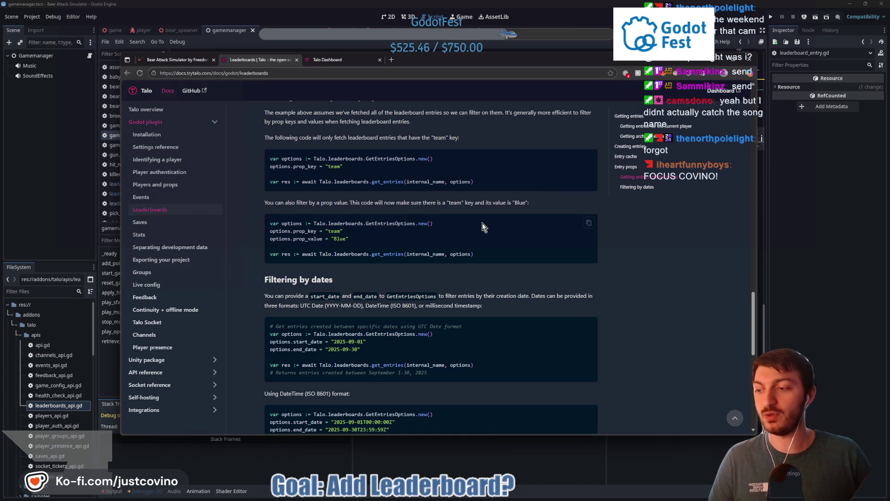
Glance at the browsing history, then scroll up and down through the Talo leaderboard docs.
key(ctrl+h)
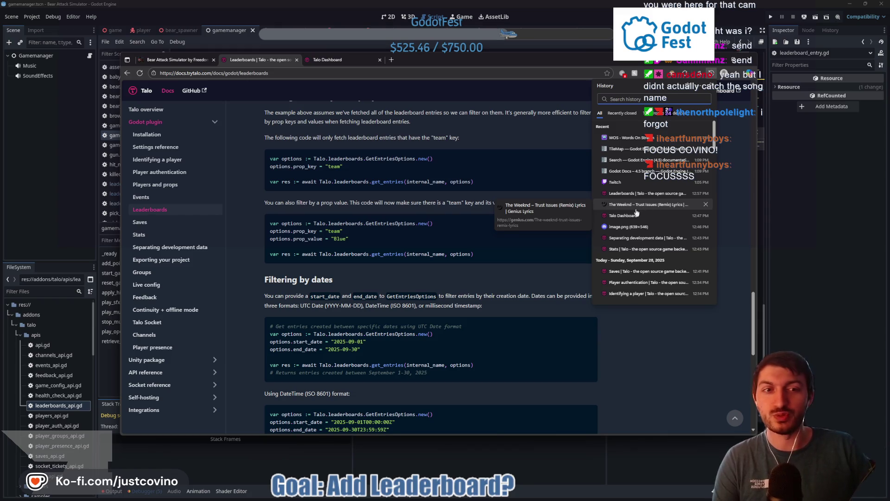
click(511, 168)
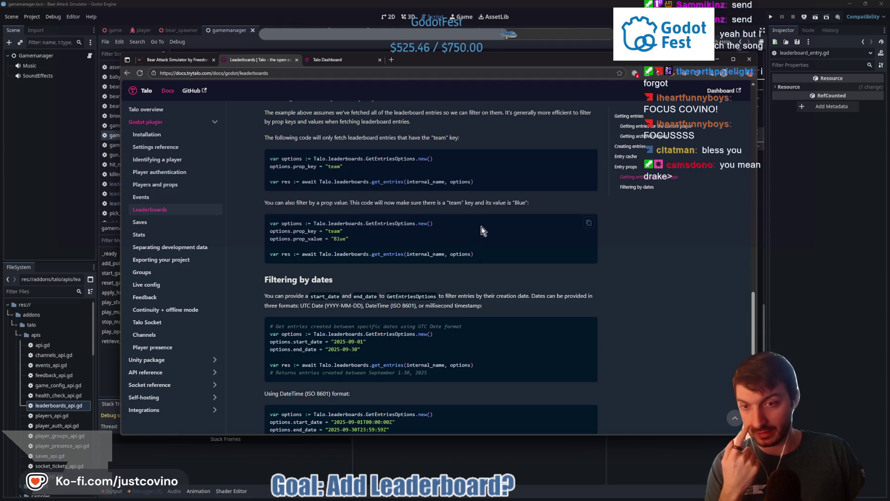
scroll(477, 227, up, 6)
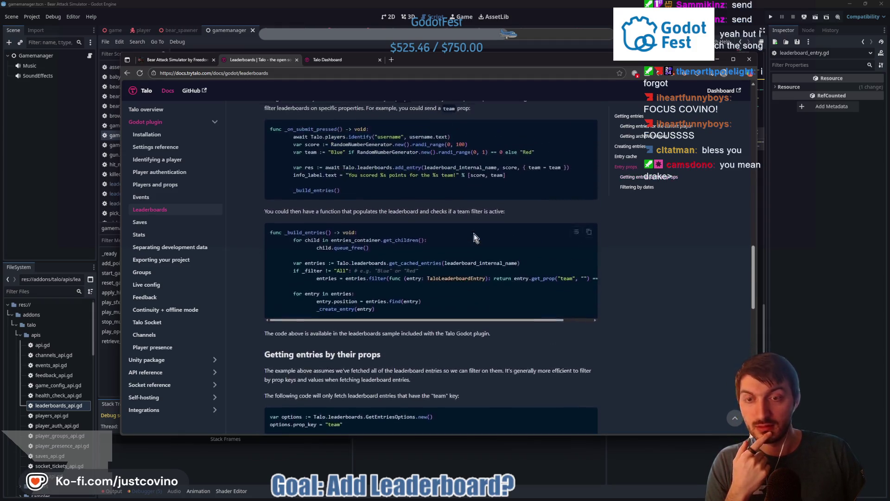
scroll(470, 234, up, 4)
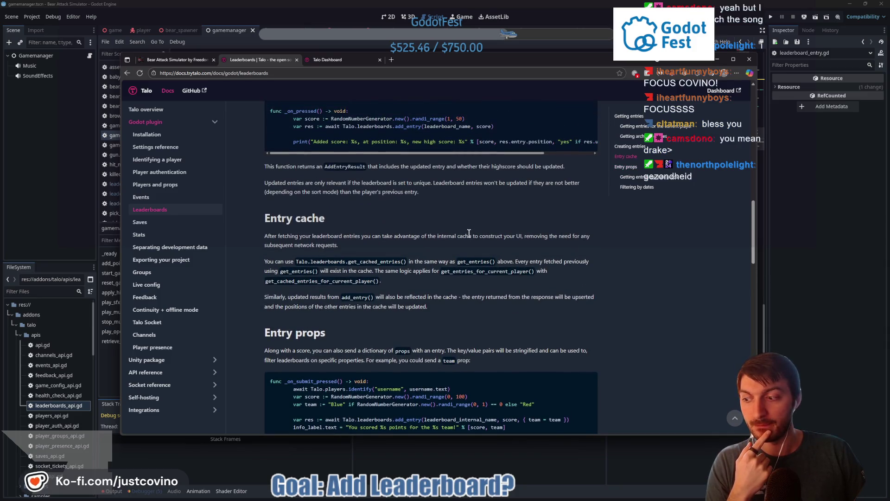
scroll(459, 236, up, 2)
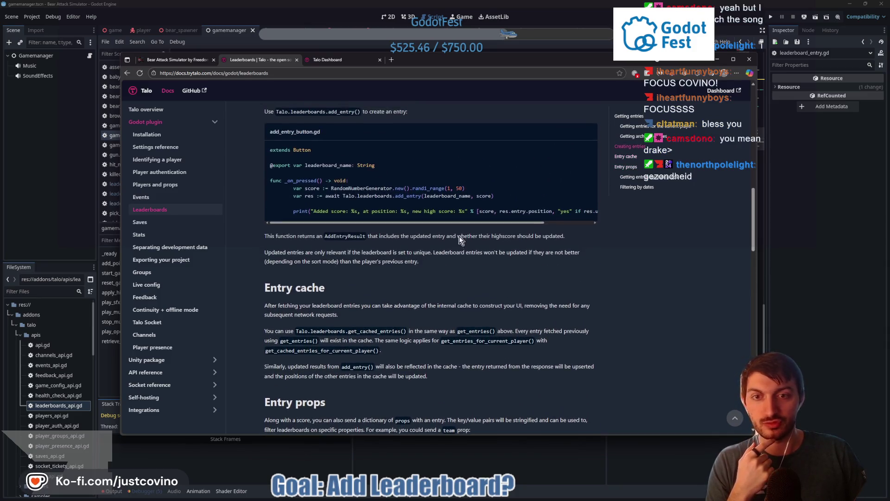
scroll(452, 250, up, 3)
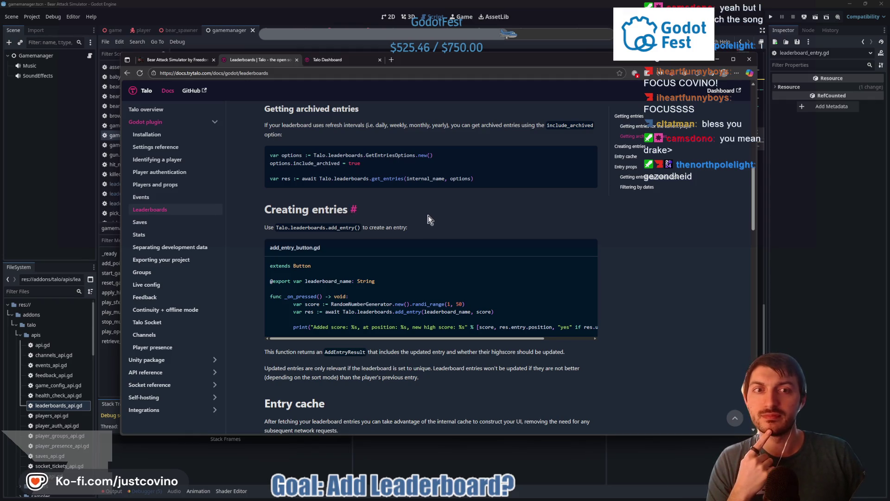
scroll(428, 221, up, 1)
scroll(428, 221, up, 2)
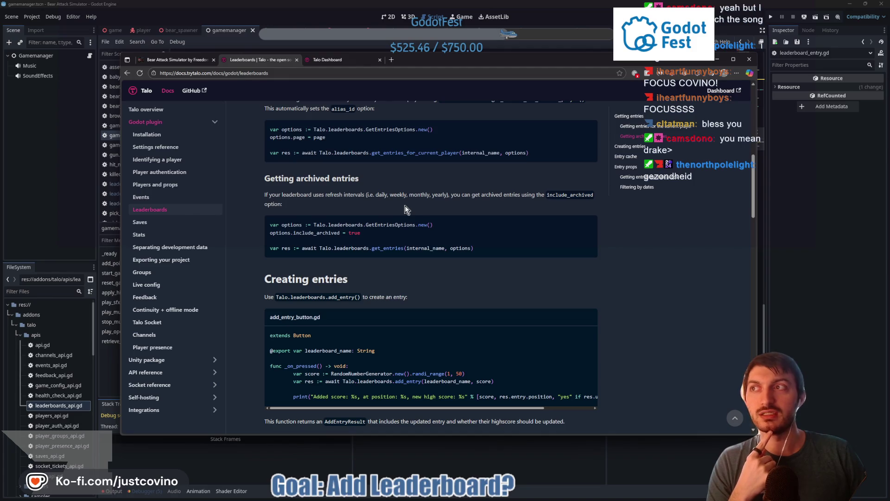
scroll(405, 207, up, 3)
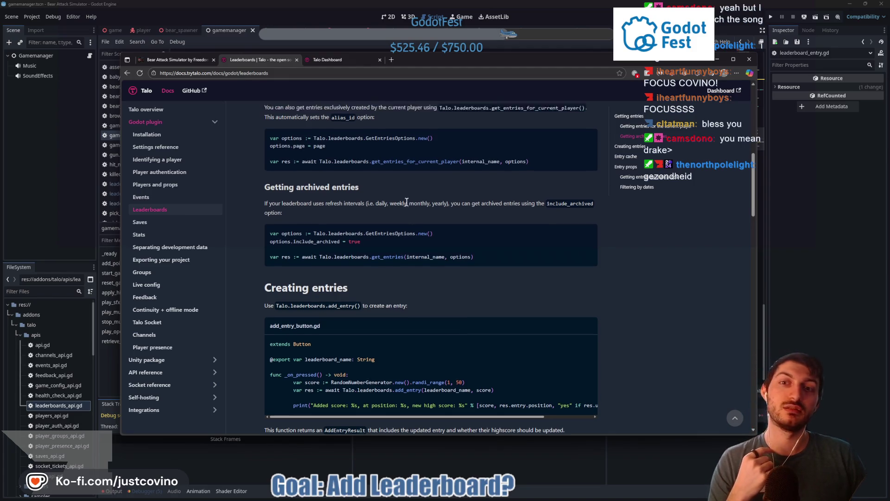
scroll(410, 228, down, 1)
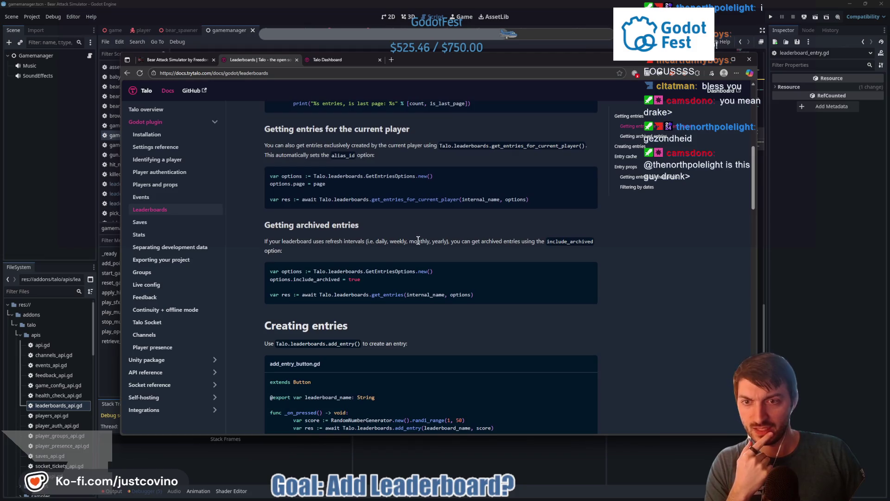
scroll(421, 235, down, 4)
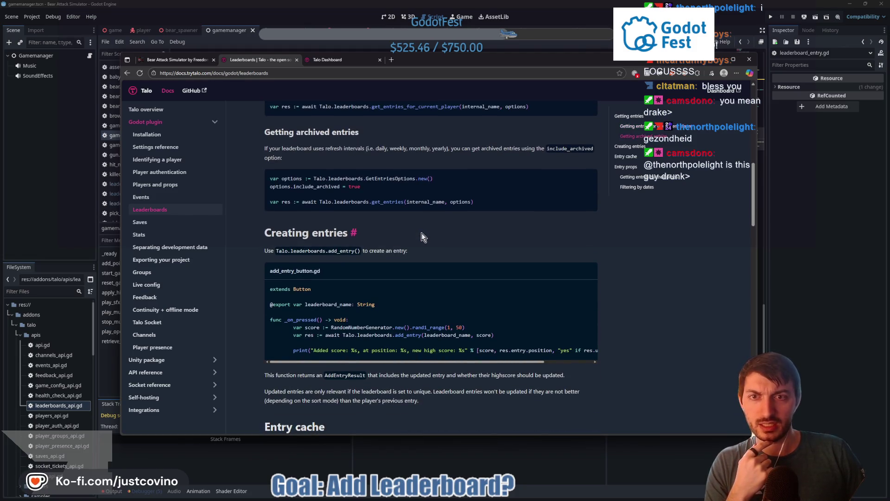
scroll(422, 235, down, 5)
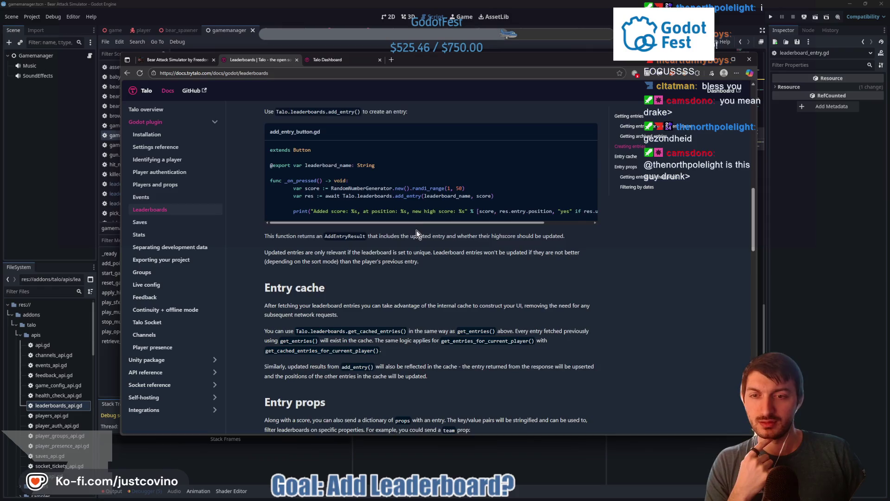
scroll(417, 230, down, 3)
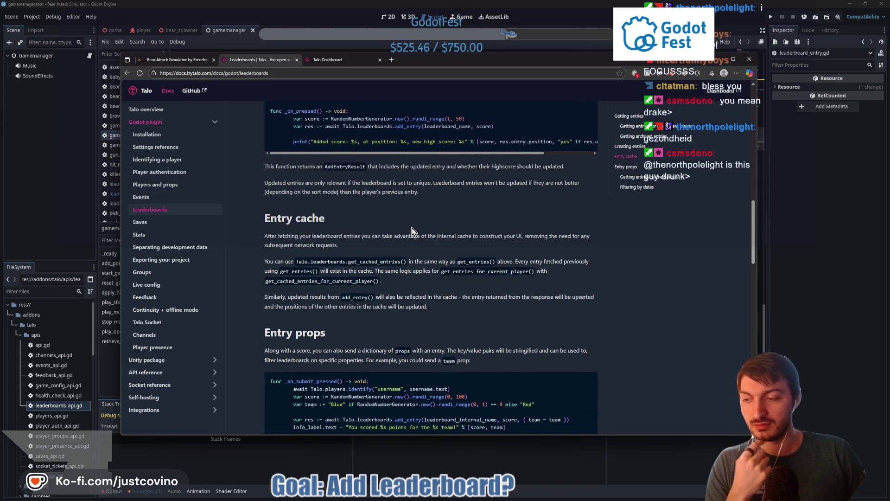
scroll(412, 228, down, 7)
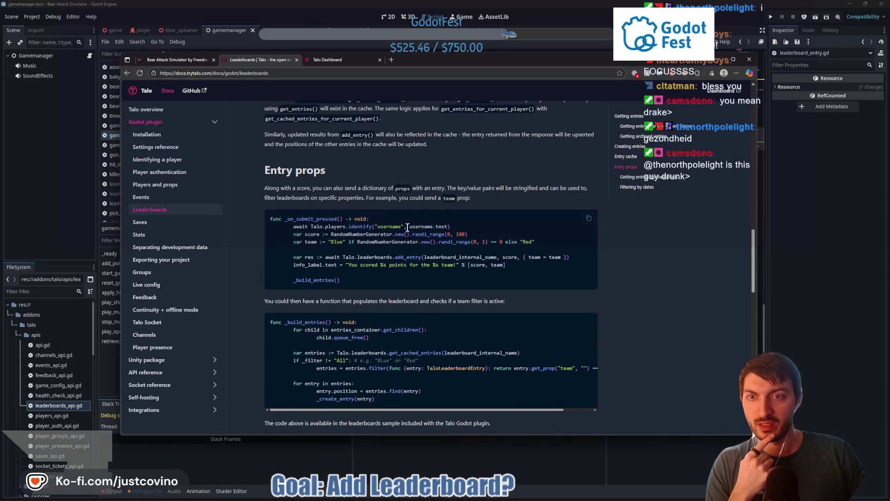
scroll(357, 224, down, 2)
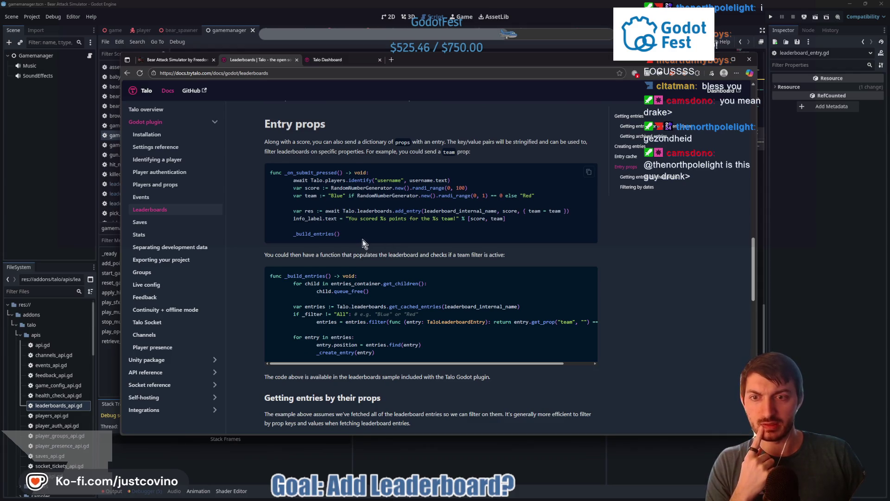
scroll(363, 238, down, 3)
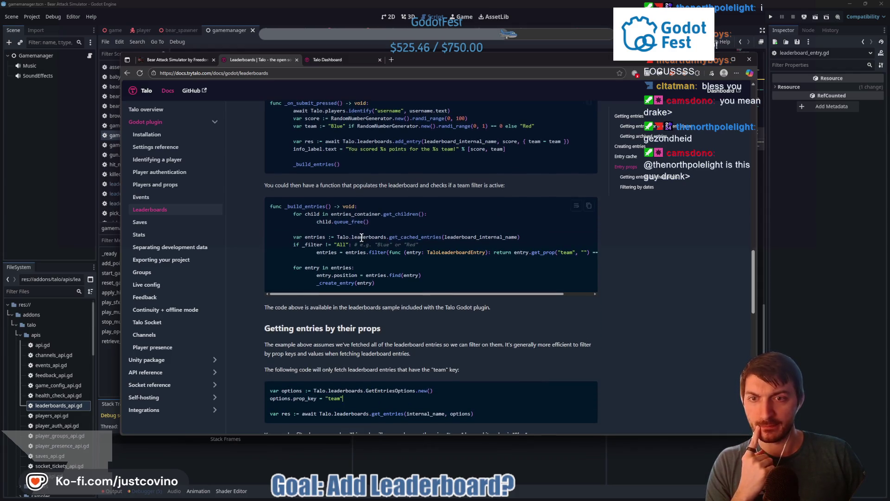
scroll(361, 238, down, 3)
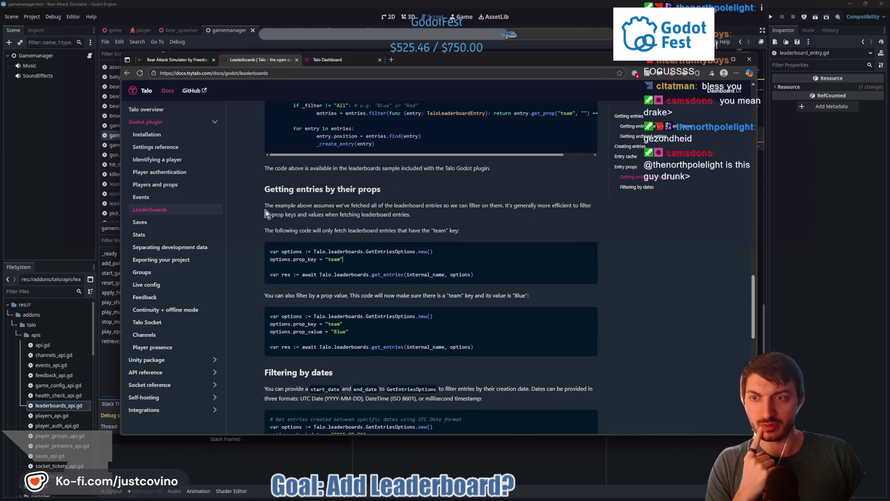
scroll(389, 225, down, 5)
scroll(387, 223, down, 10)
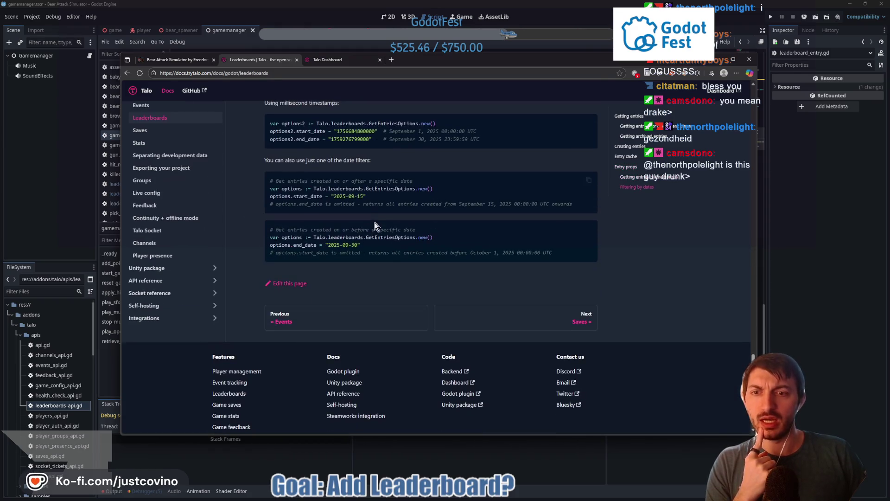
scroll(375, 225, up, 15)
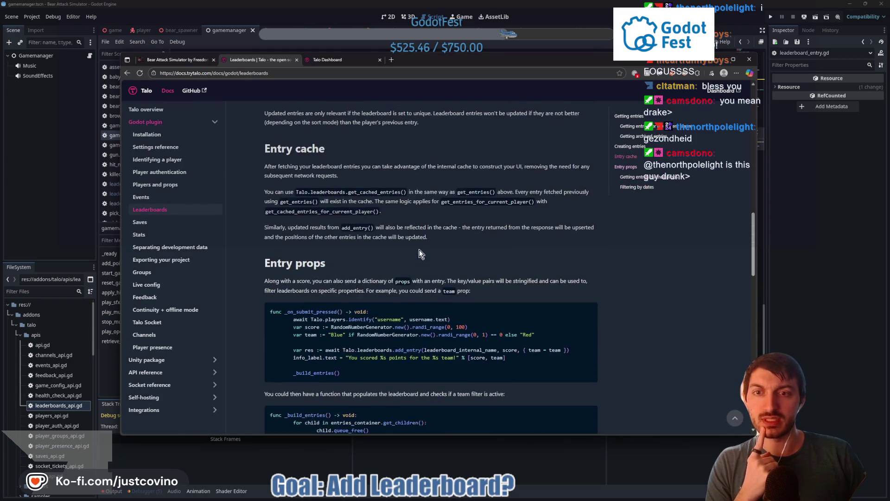
scroll(417, 250, up, 5)
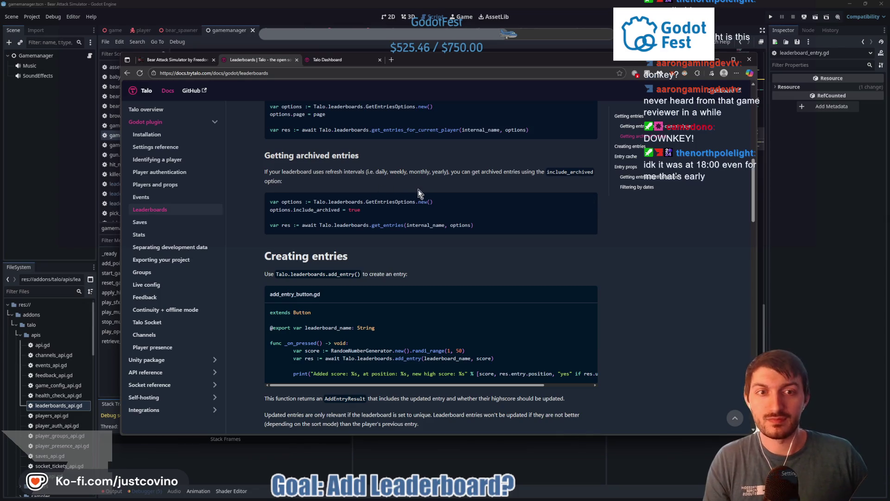
Scroll up to the Getting entries section and highlight its heading.
scroll(418, 193, up, 1)
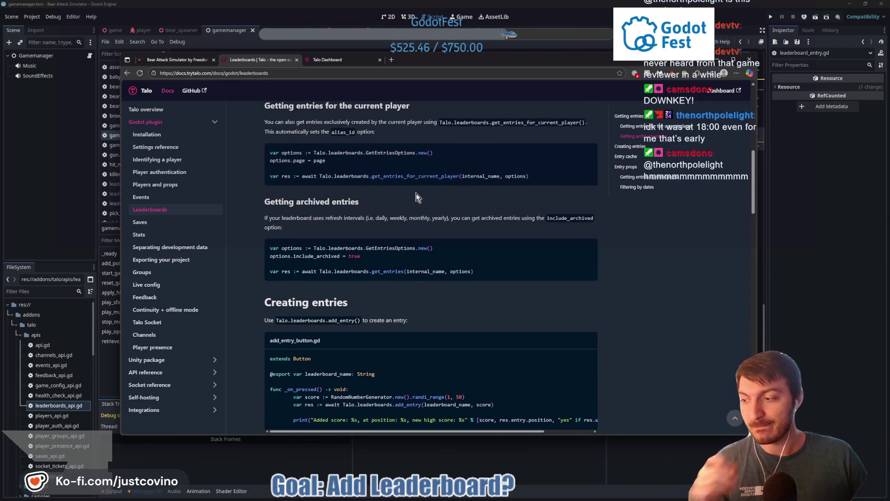
scroll(416, 197, up, 1)
scroll(413, 203, up, 1)
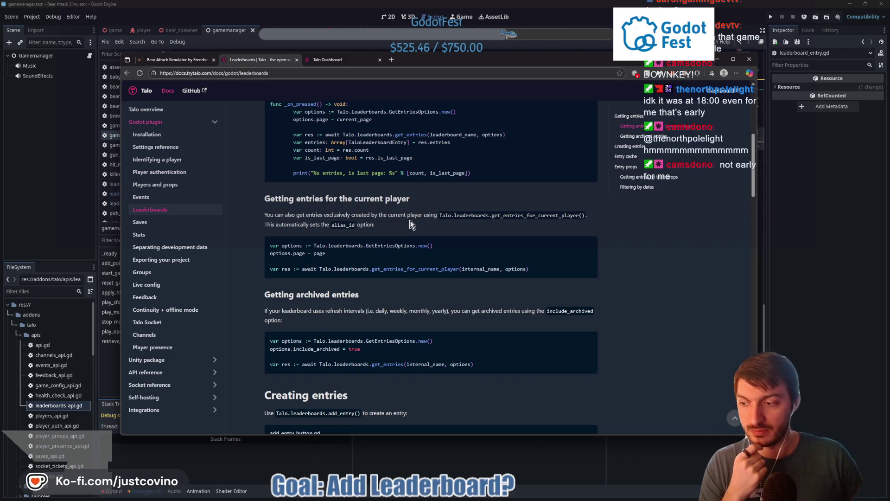
scroll(411, 225, up, 3)
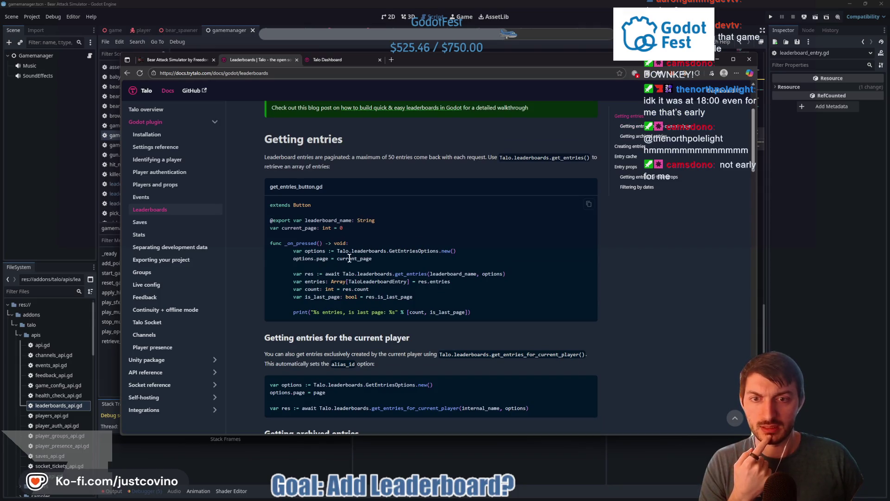
drag(268, 140, 352, 140)
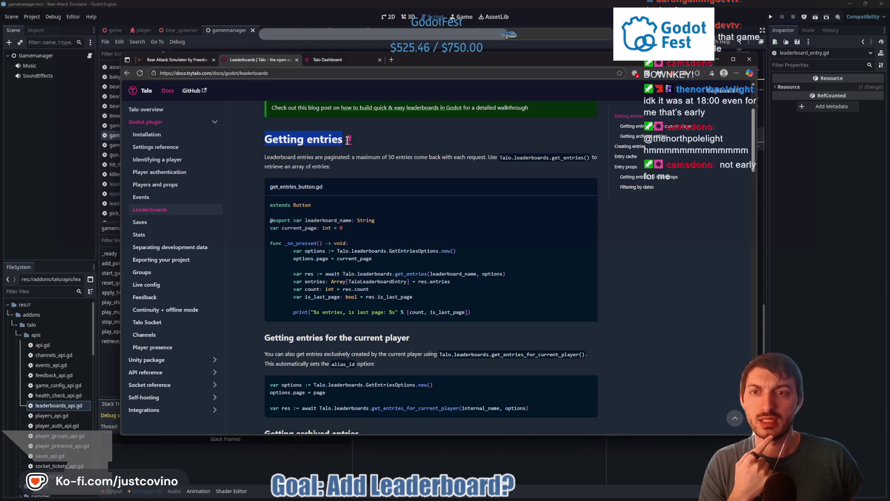
click(321, 167)
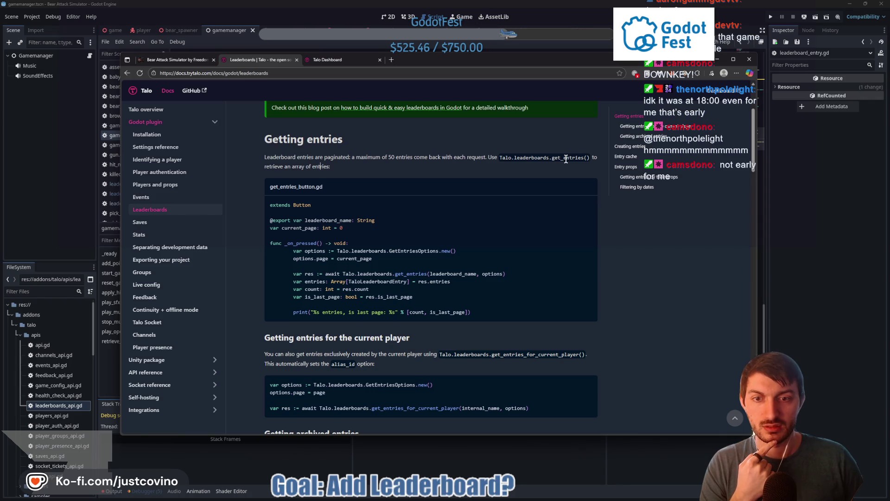
click(785, 279)
Change the return type from Array to void, delete 'return res.entries', and save gamemanager.gd.
drag(358, 355, 261, 355)
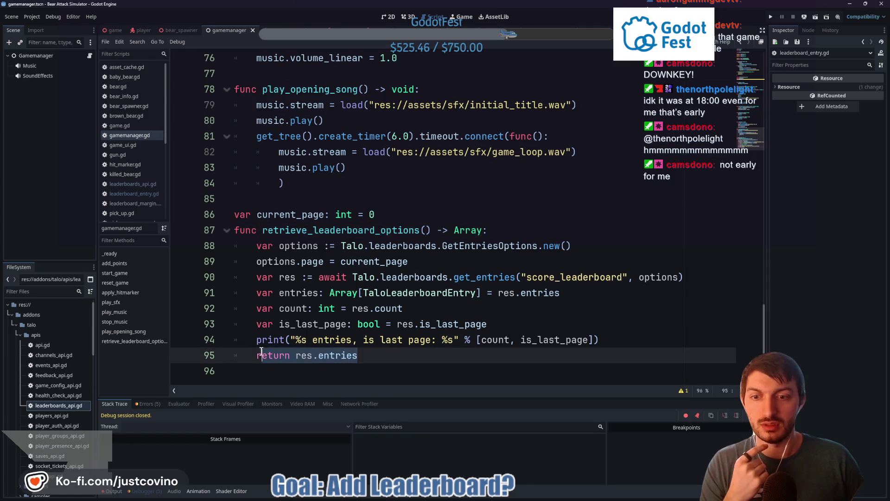
drag(483, 230, 449, 230)
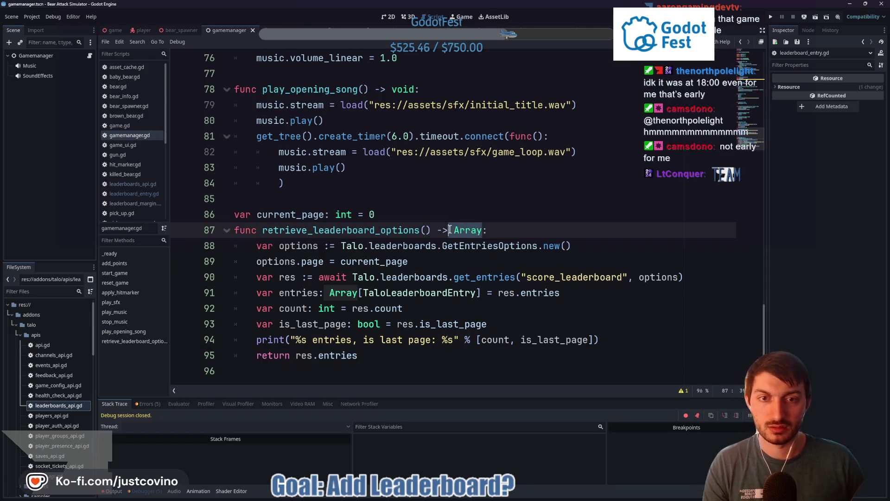
key(BackSpace)
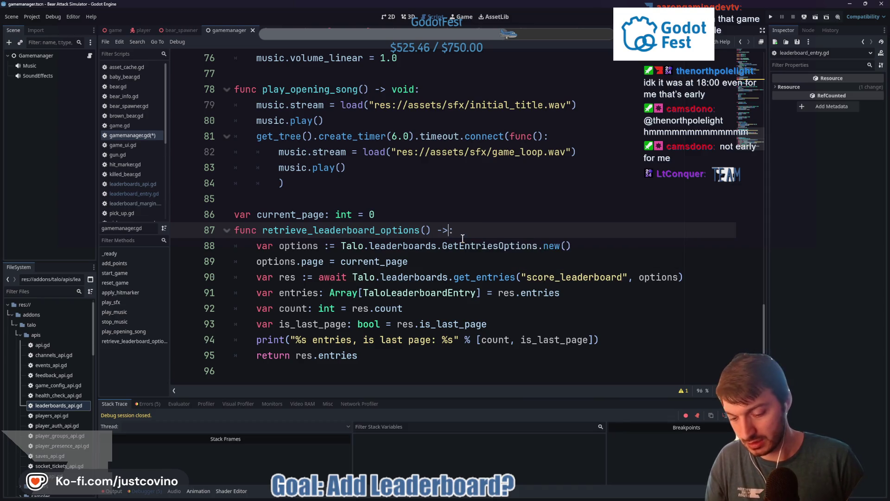
text(void)
click(214, 356)
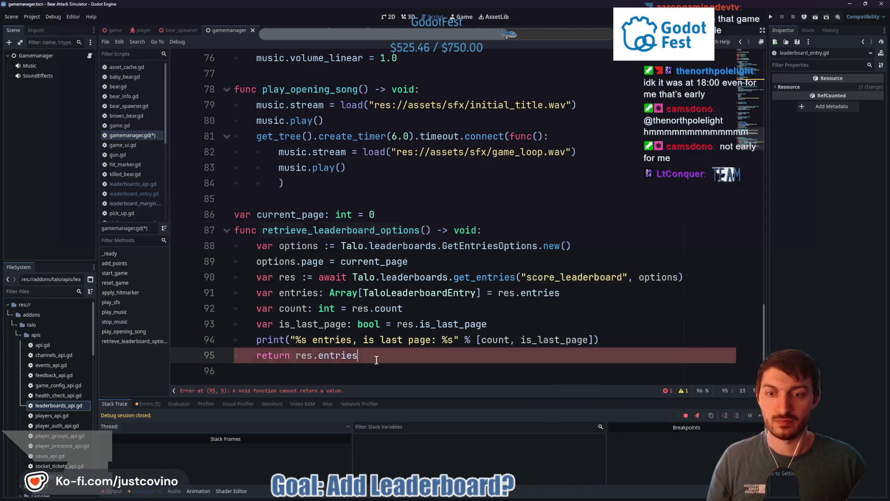
key(BackSpace)
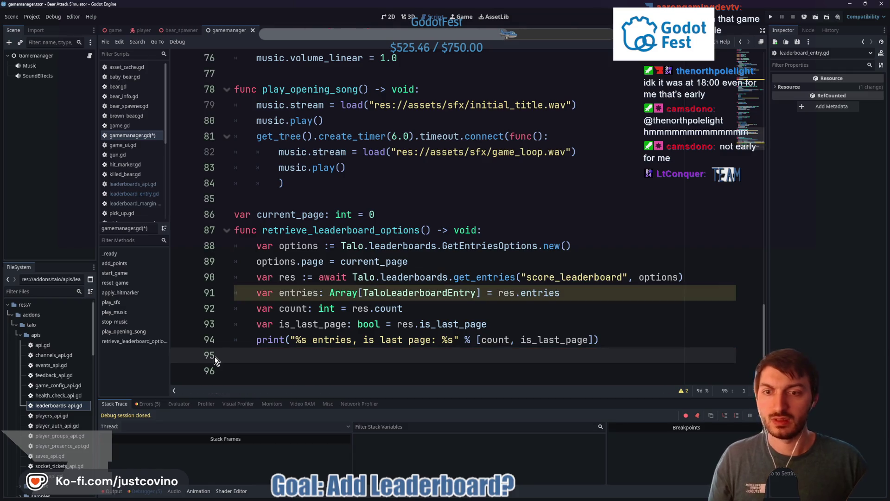
key(ctrl+s)
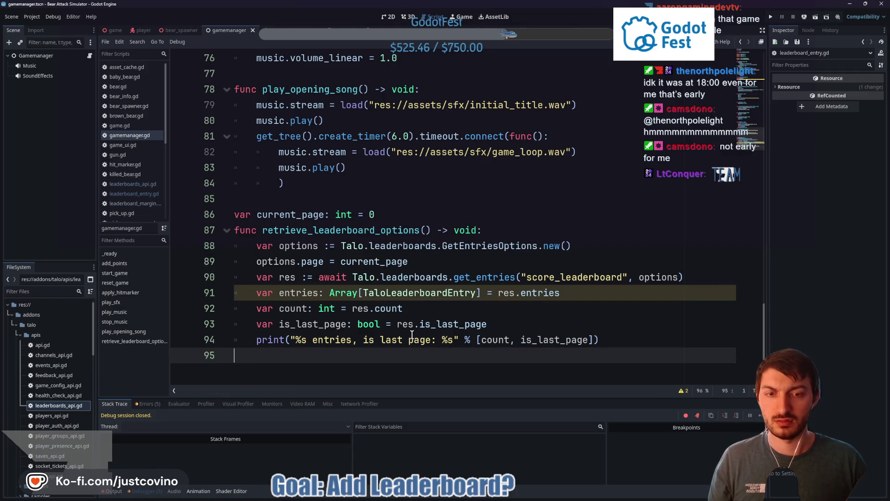
mouse_move(503, 299)
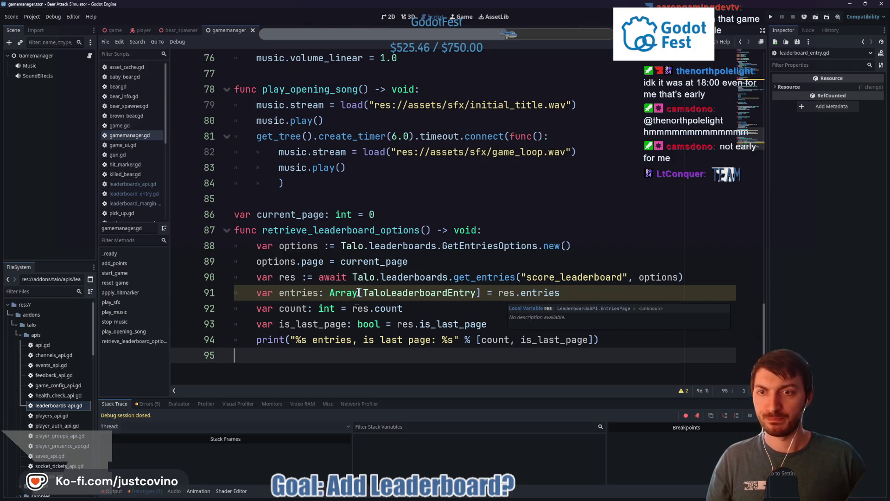
click(119, 31)
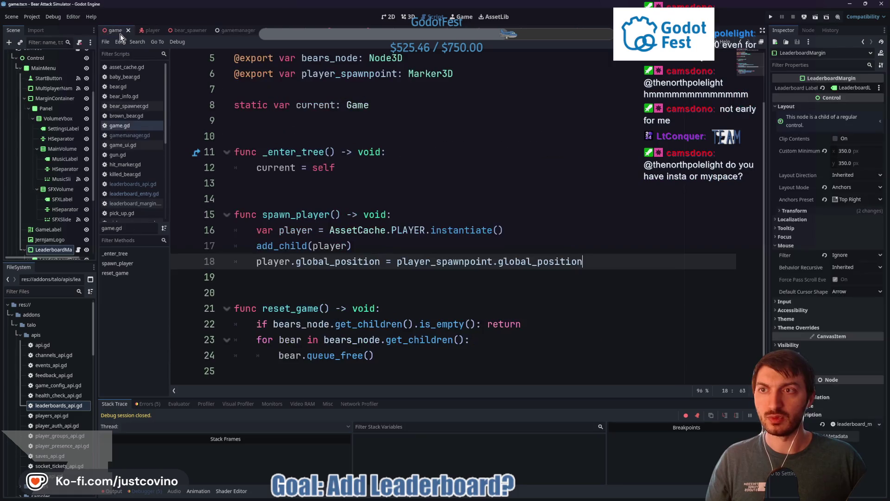
In leaderboard_margin.gd, replace line 9 with Talo.leaderboards.get_entries("score_leaderboard") and inspect get_entries' definition.
click(78, 250)
drag(526, 187, 257, 185)
text(Talo.lead)
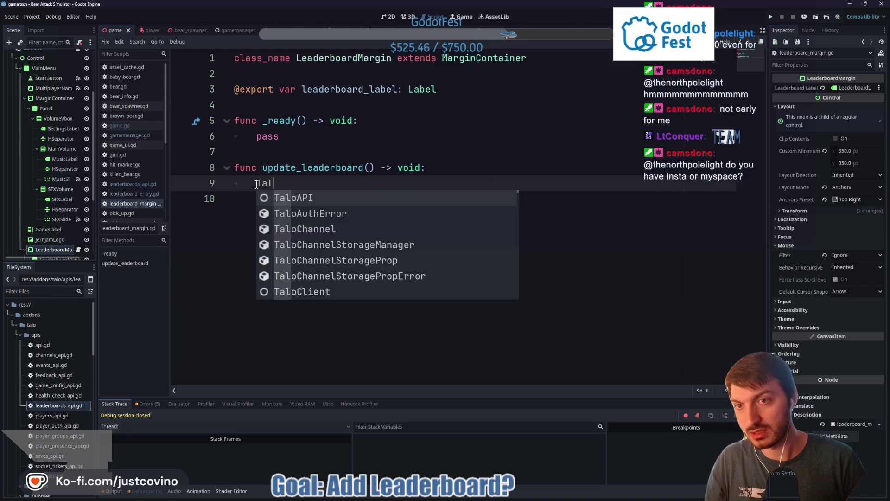
key(Return)
text(.leaderboards.)
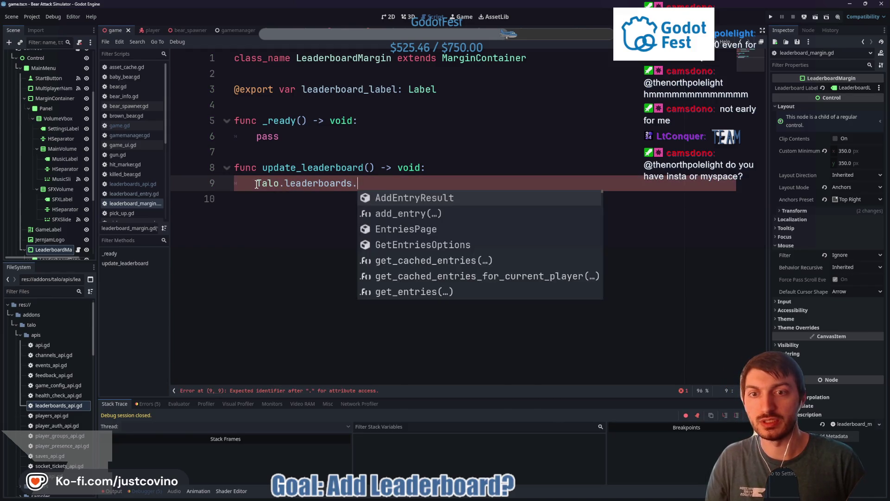
text(get_e)
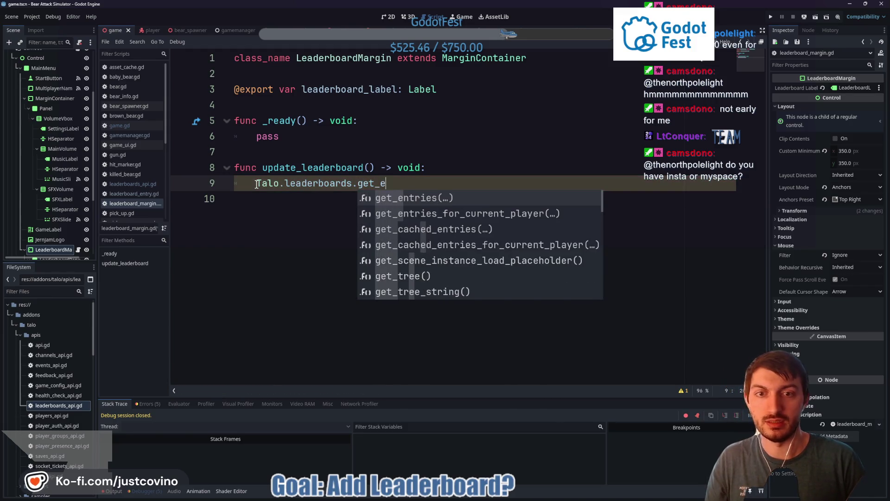
key(Return)
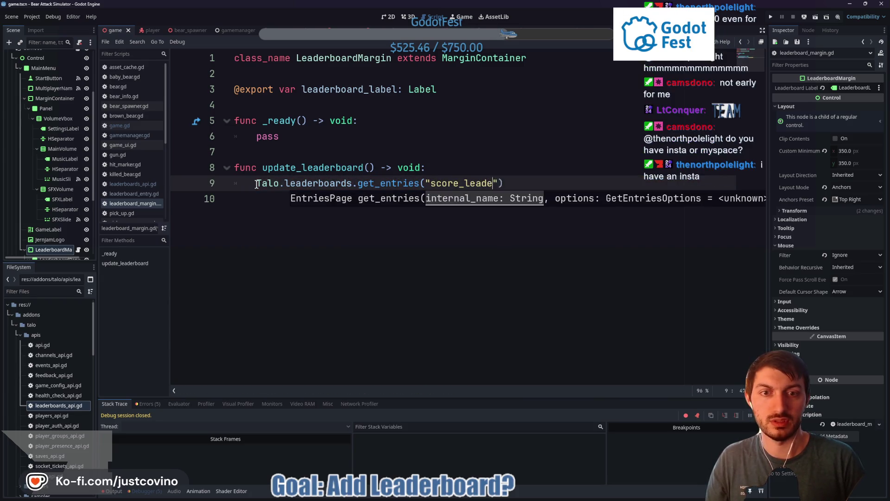
text(board)
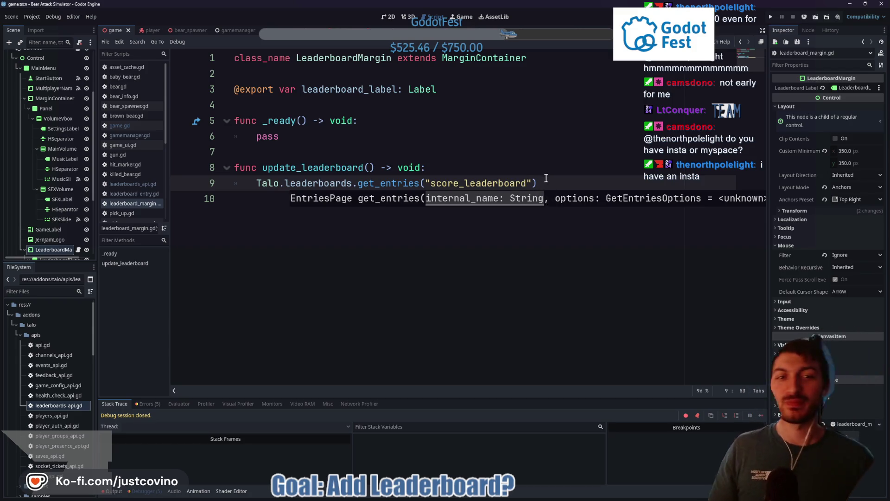
click(546, 180)
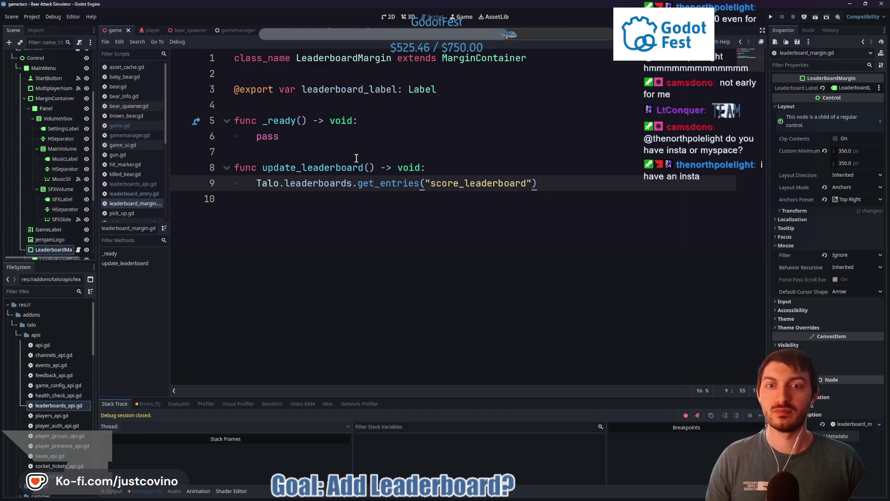
mouse_move(389, 182)
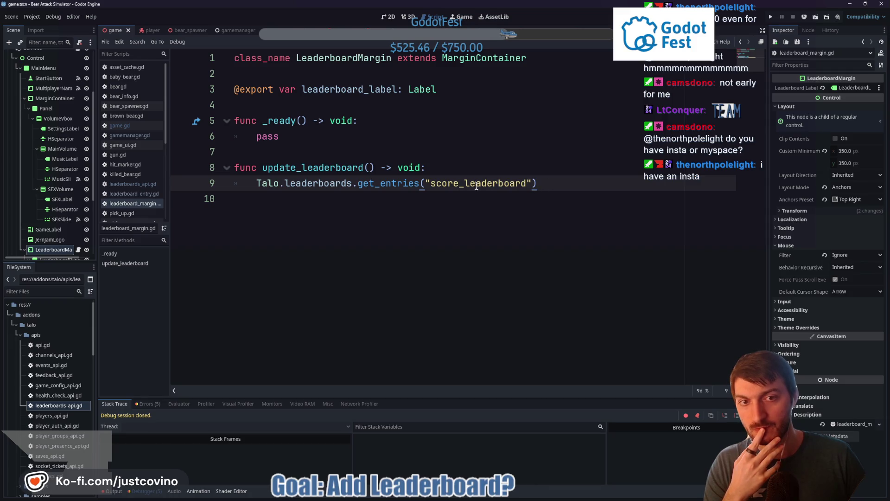
ctrl+click(371, 187)
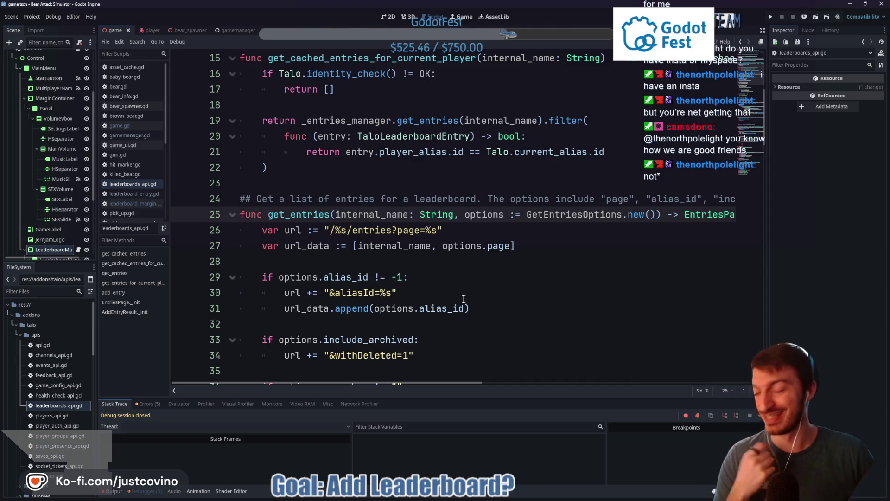
mouse_move(391, 381)
mouse_down()
mouse_move(550, 374)
mouse_move(422, 379)
mouse_move(402, 371)
mouse_move(506, 371)
mouse_move(309, 385)
mouse_up()
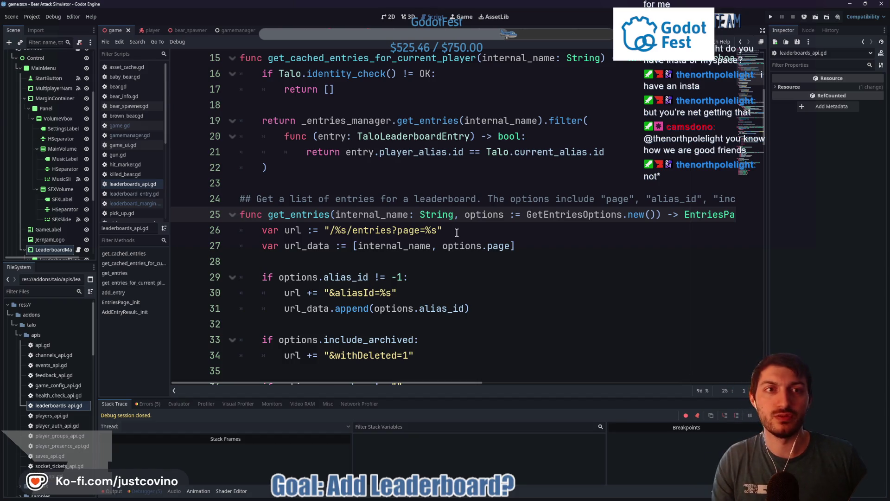
key(Page_Down)
key(Page_Down)
key(Page_Down)
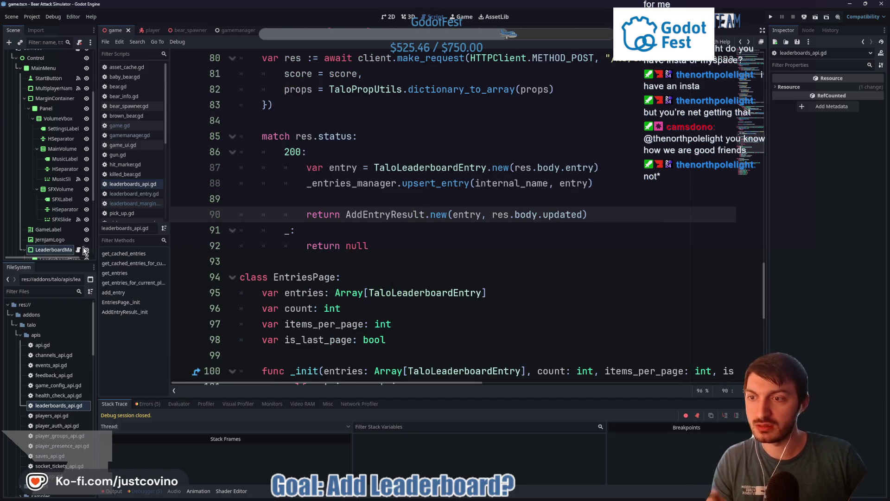
click(79, 249)
click(253, 185)
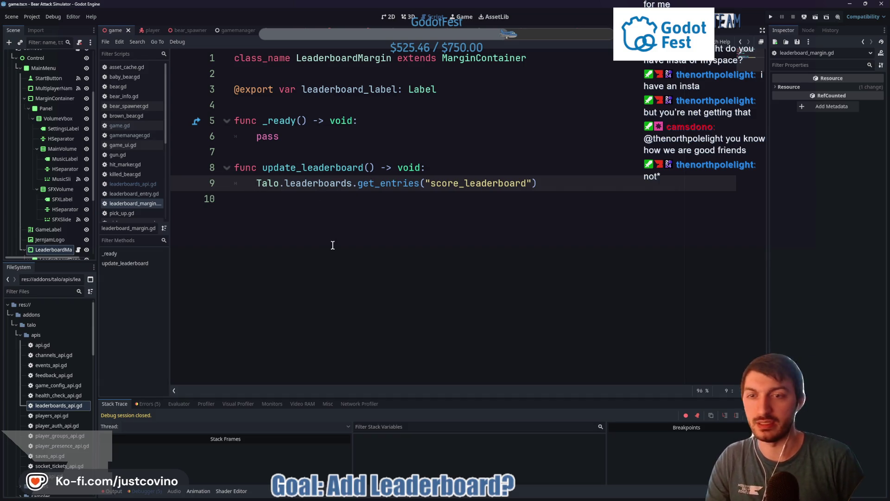
Wrap line 9 in print(), remove the wrapper again, and save leaderboard_margin.gd.
text(print()
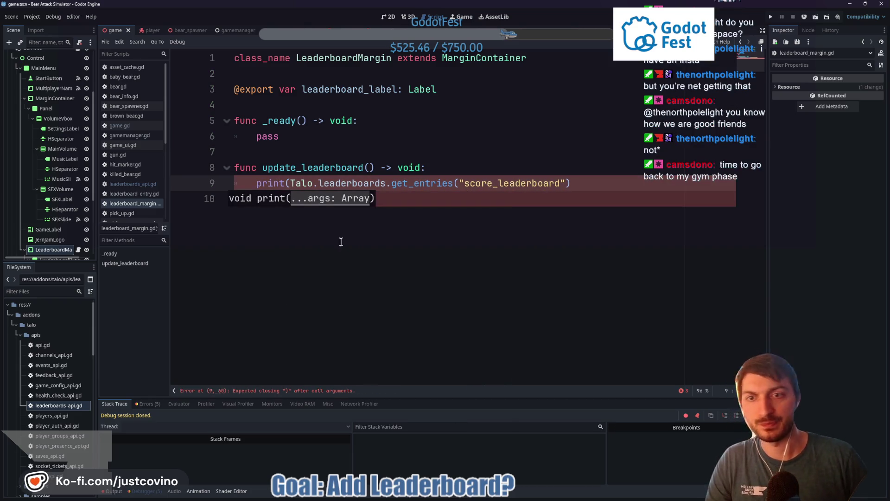
click(583, 183)
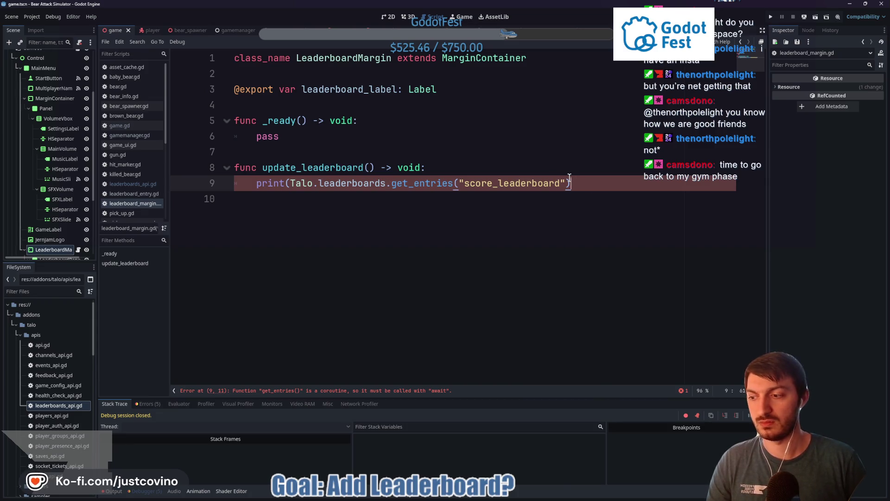
key(BackSpace)
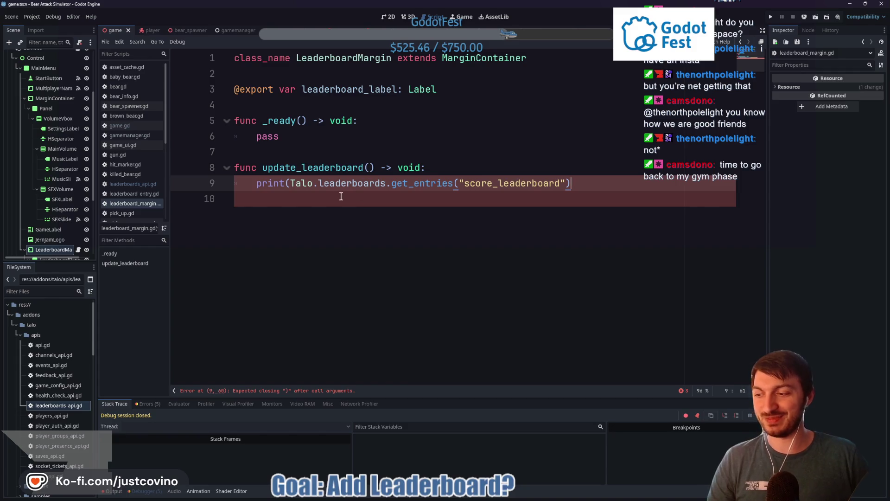
click(290, 183)
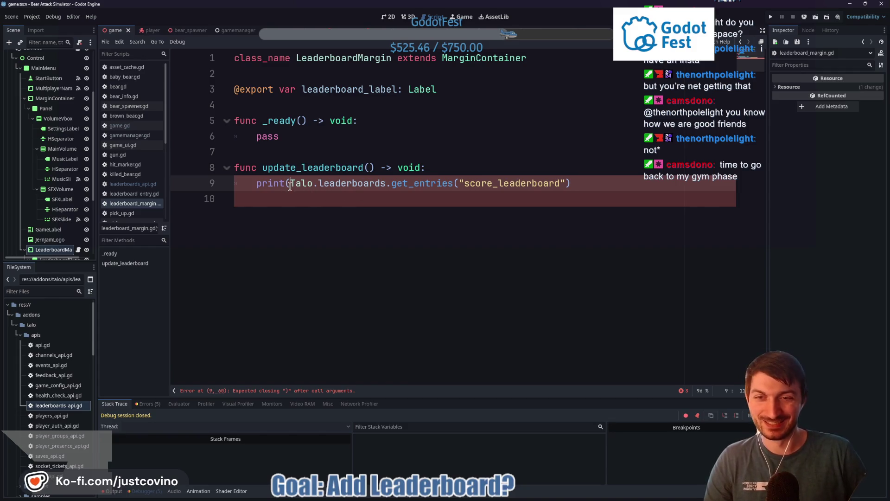
key(BackSpace)
key(BackSpace)
key(BackSpace)
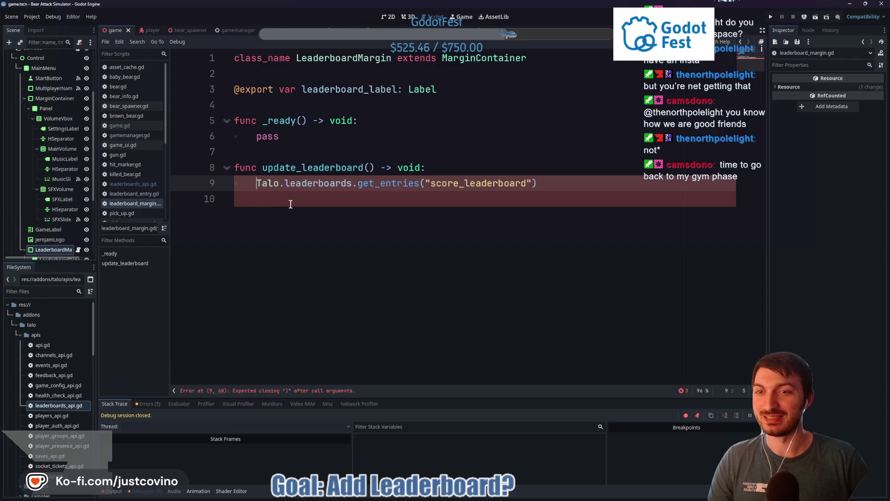
click(293, 204)
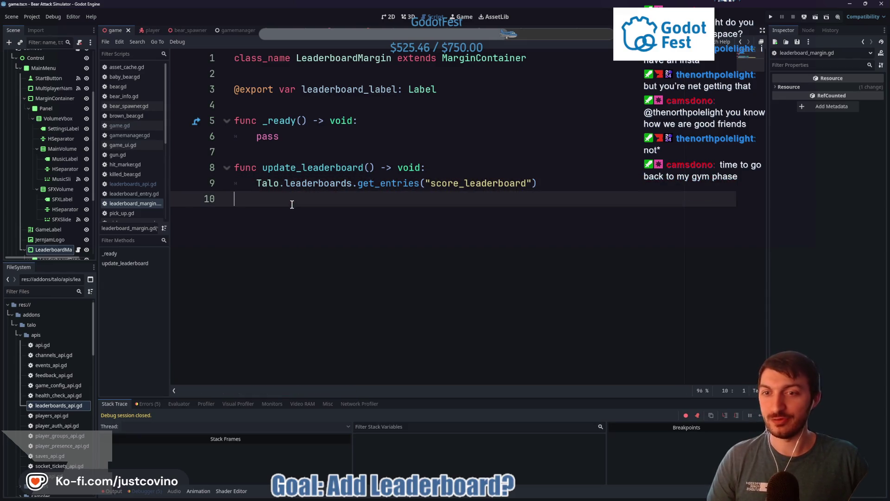
key(ctrl+s)
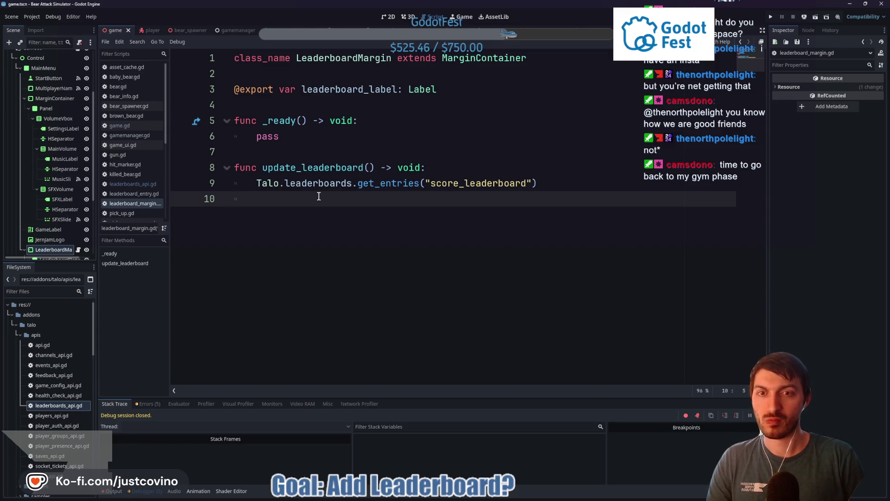
mouse_move(391, 181)
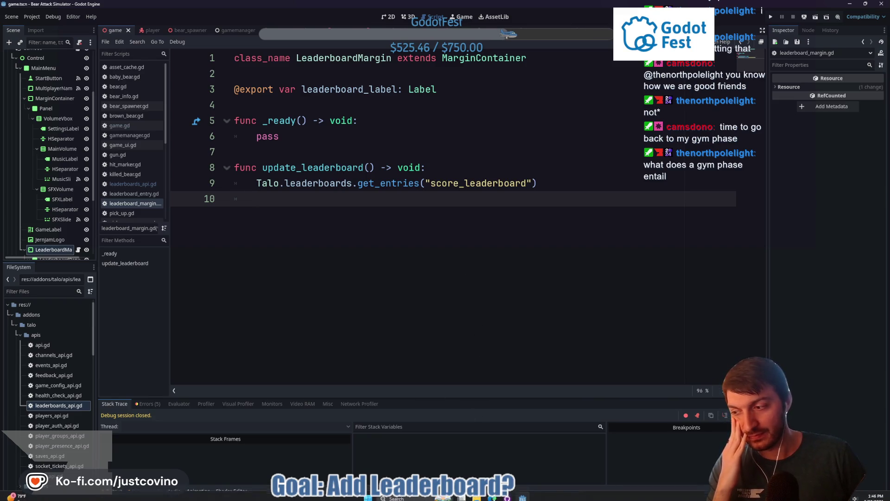
click(492, 498)
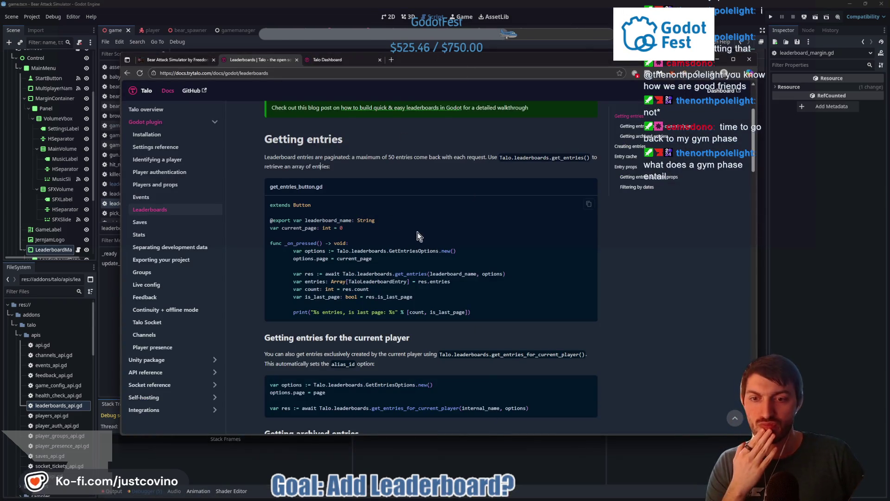
Scroll the Leaderboards docs down past Creating entries to the Entry cache section.
scroll(425, 237, down, 2)
scroll(424, 238, down, 1)
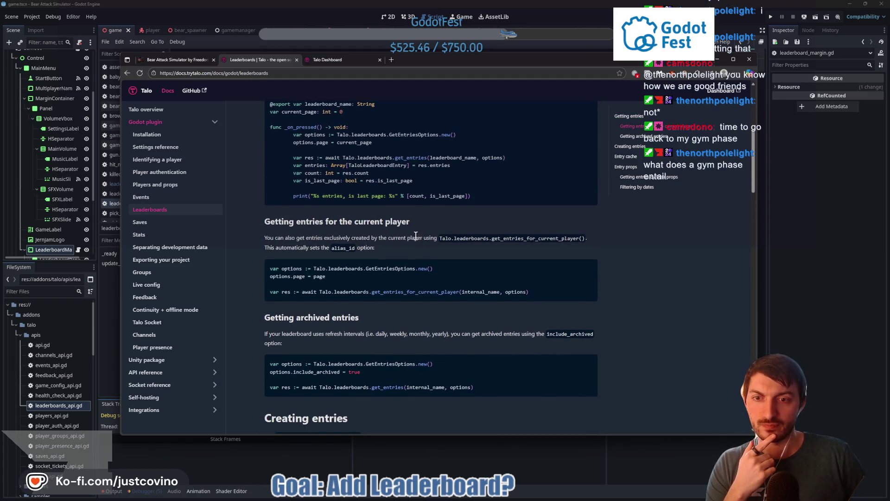
scroll(416, 236, down, 5)
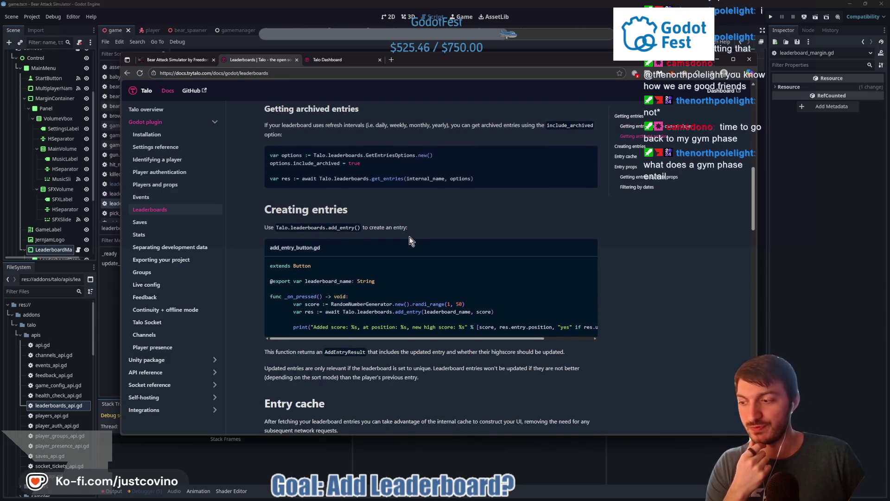
scroll(410, 237, down, 2)
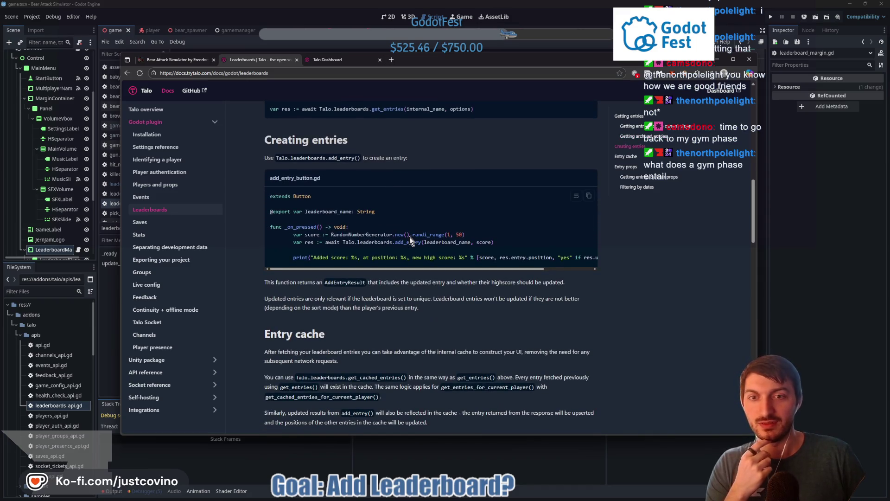
scroll(410, 237, down, 2)
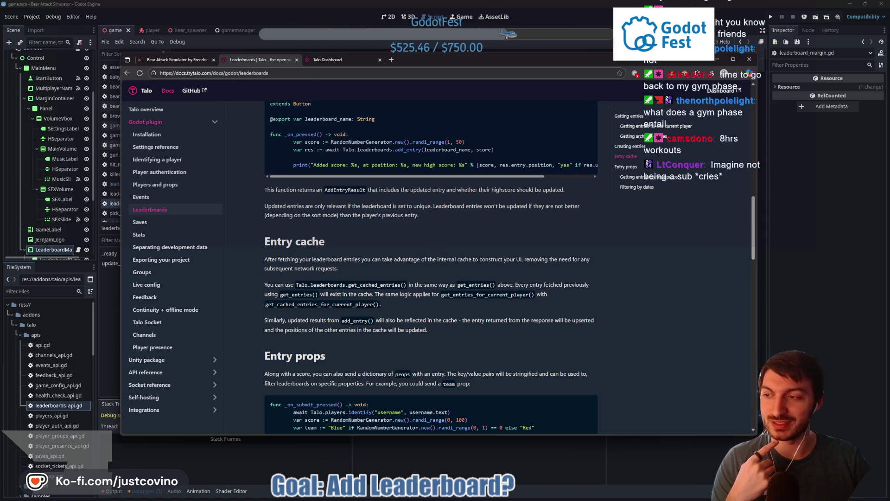
Briefly check the stream chat, then draw a yellow stroke across the docs page.
key(alt+Tab)
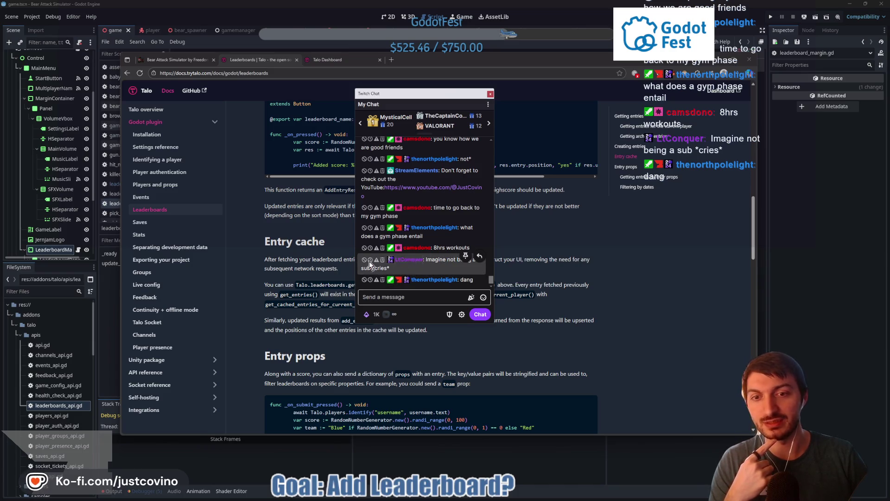
key(alt+Tab)
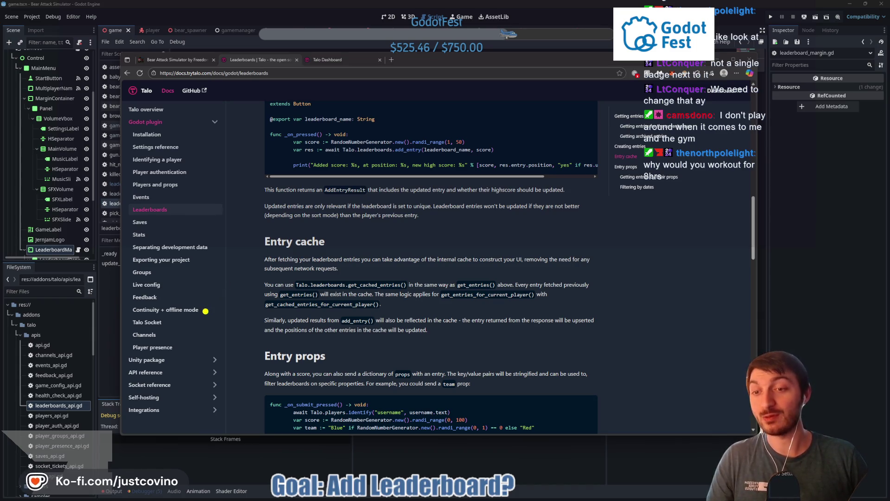
mouse_move(221, 320)
mouse_down()
mouse_move(351, 201)
mouse_move(429, 186)
mouse_move(538, 189)
mouse_move(584, 197)
mouse_move(647, 234)
mouse_up()
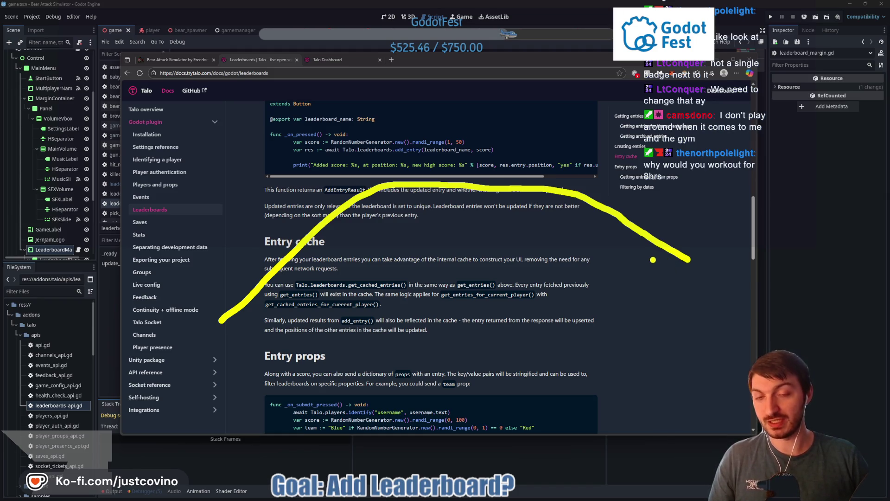
Sketch a yellow curve and five vertical lines over the Entry cache section.
mouse_move(190, 360)
mouse_down()
mouse_move(354, 243)
mouse_move(442, 214)
mouse_move(549, 219)
mouse_up()
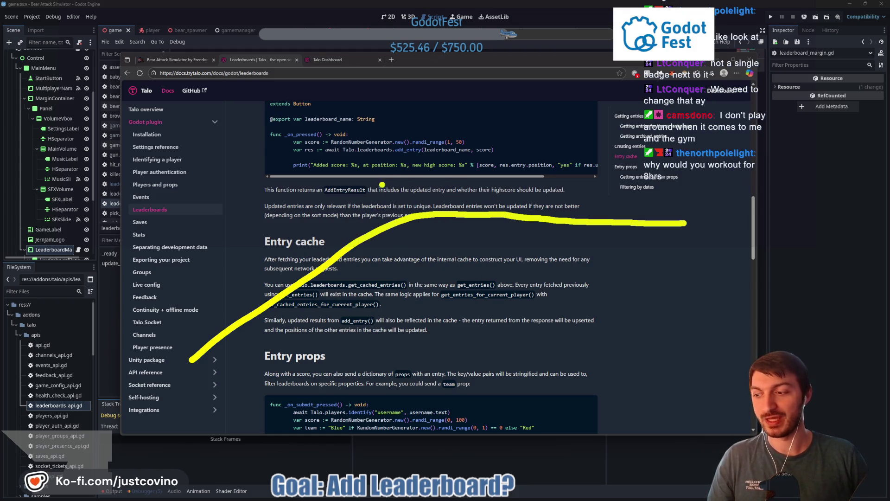
drag(370, 134, 352, 432)
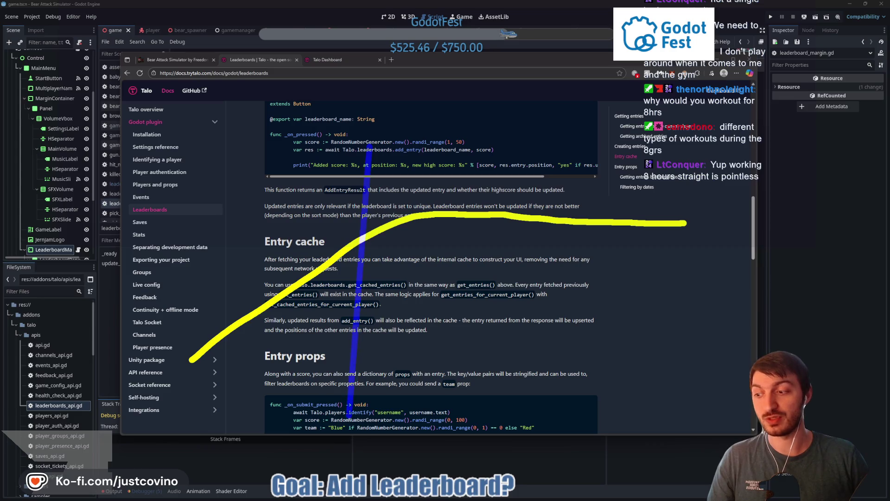
drag(471, 132, 471, 414)
drag(495, 136, 496, 415)
drag(511, 141, 517, 360)
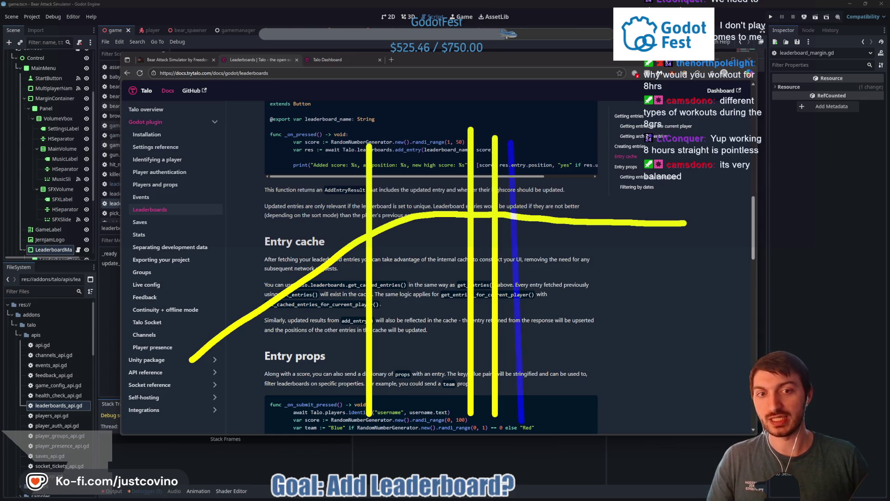
drag(521, 420, 521, 422)
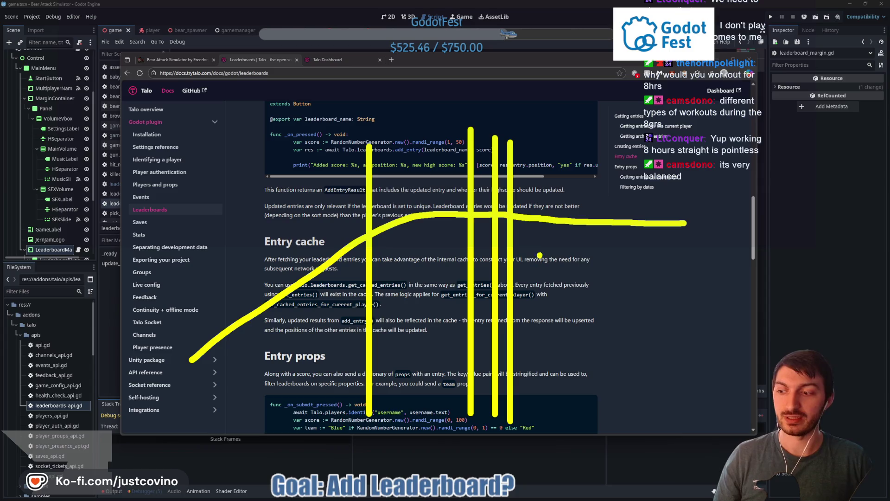